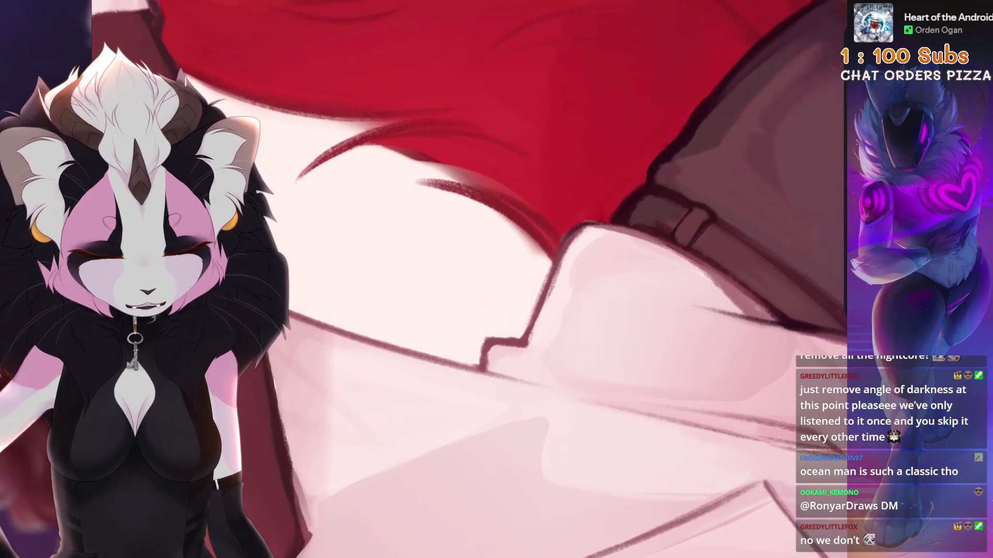
Step: Undo two stray shirt strokes, darken the shirt-fold line, then undo the cuff-edge stroke
key("ctrl+z")
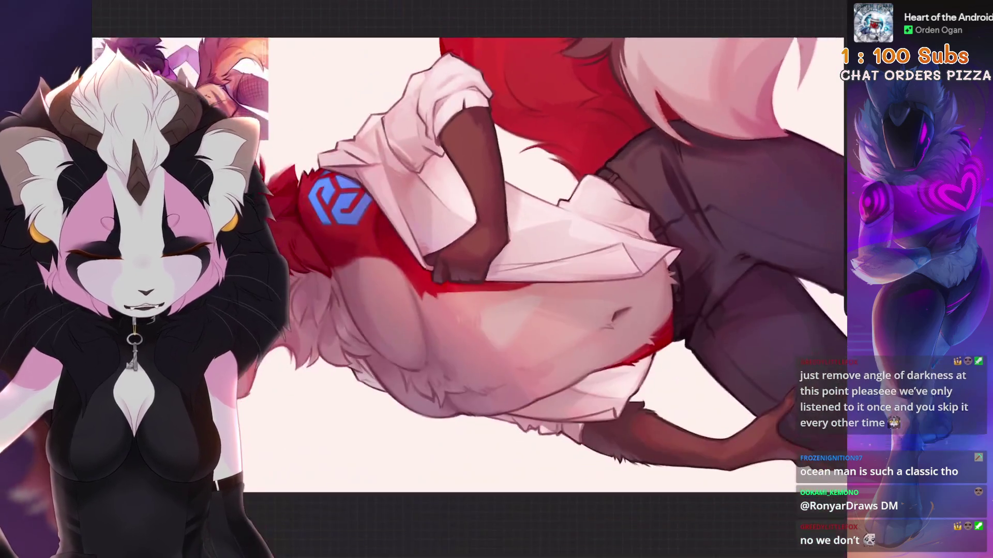
key("ctrl+z")
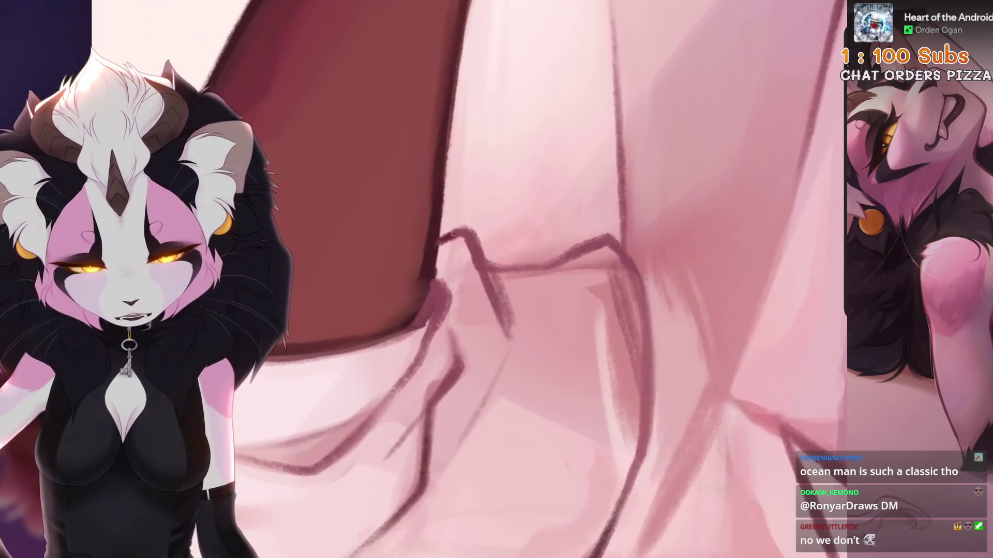
left_click_drag(450, 233, 493, 298)
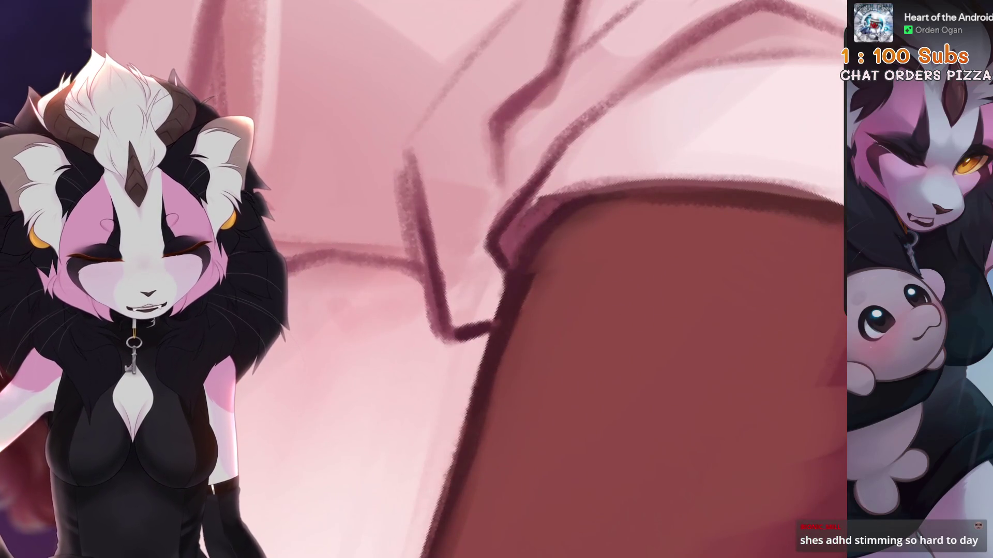
key("ctrl+z")
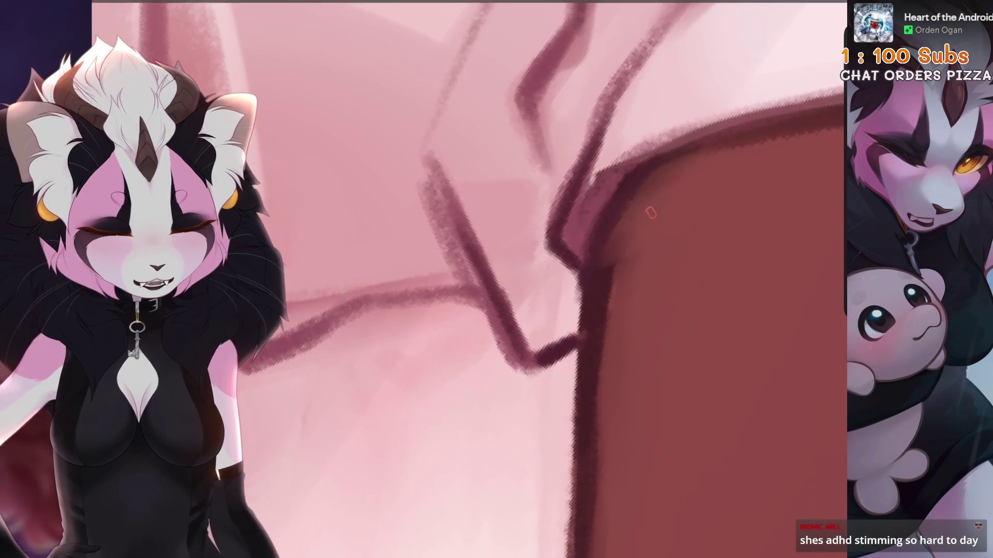
Step: Undo the recent cuff-edge strokes, shrink the brush slightly, and fit the canvas on screen
key("ctrl+z")
key("ctrl+z")
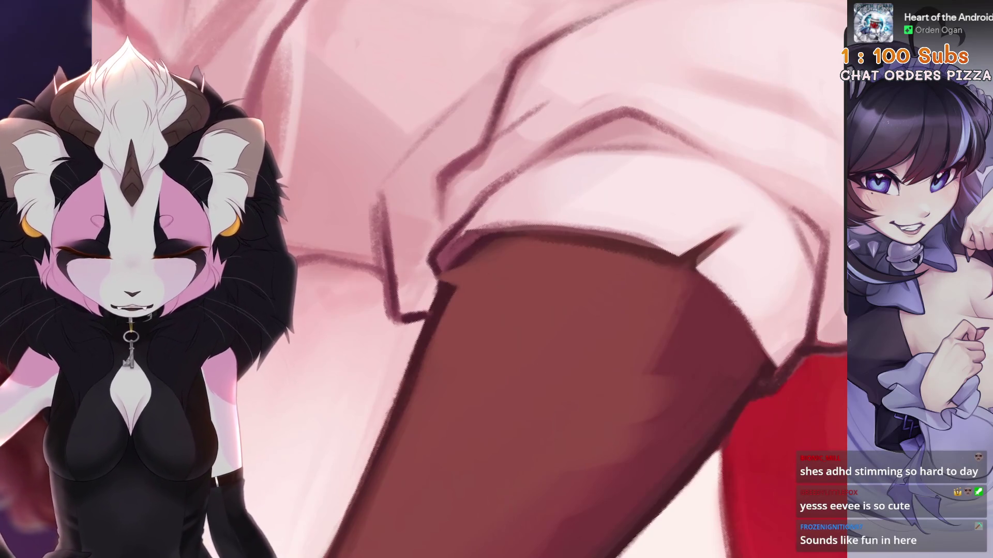
key("ctrl+z")
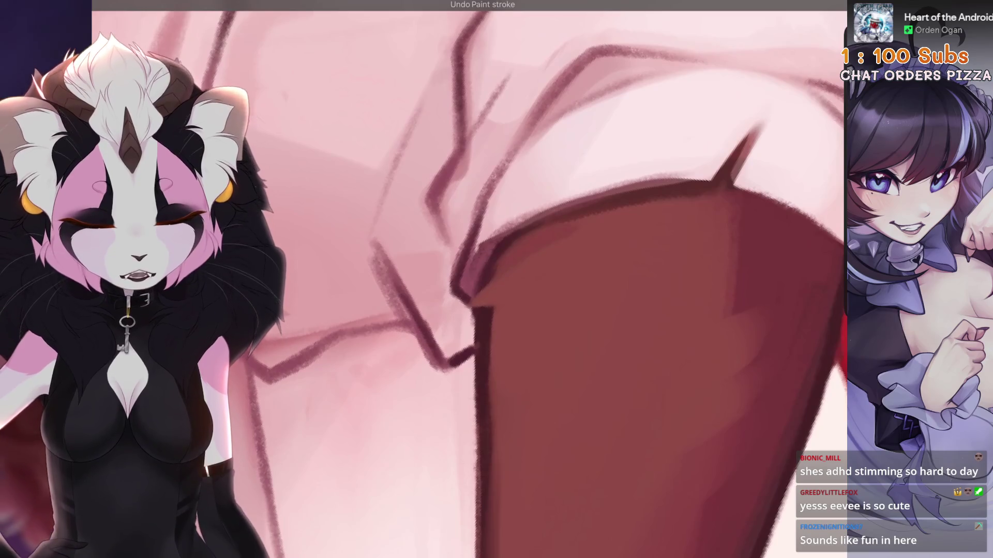
scroll(498, 272, "down", 3)
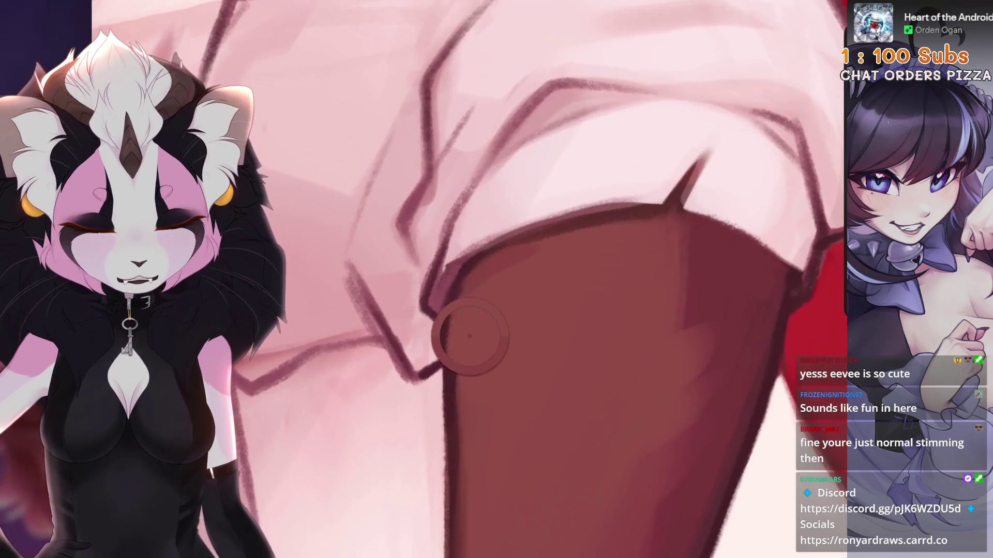
scroll(611, 310, "up", 2)
key("bracketright")
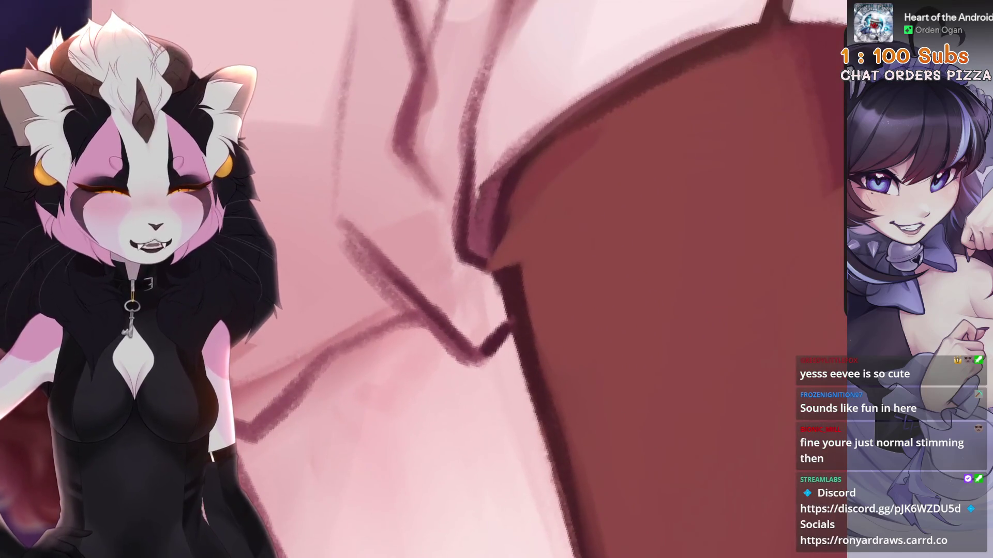
key("ctrl+0")
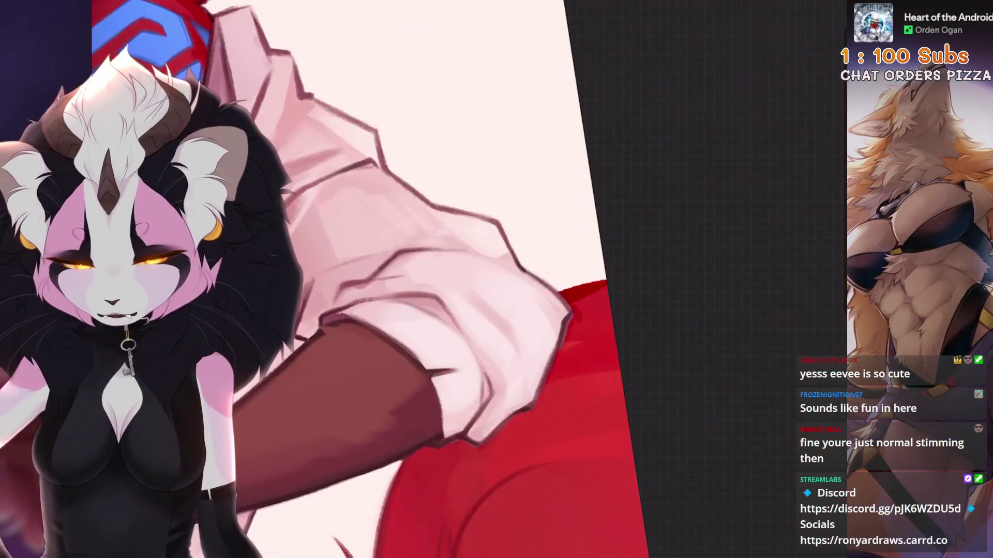
Step: Zoom onto the dark fist, undo its two latest strokes, then zoom out to the whole figure
scroll(449, 215, "up", 5)
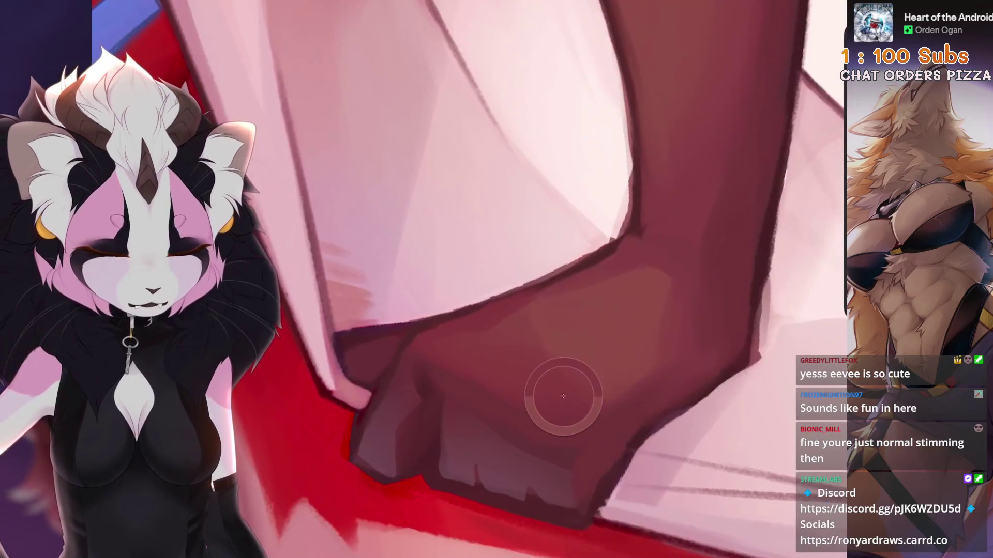
scroll(488, 332, "down", 1)
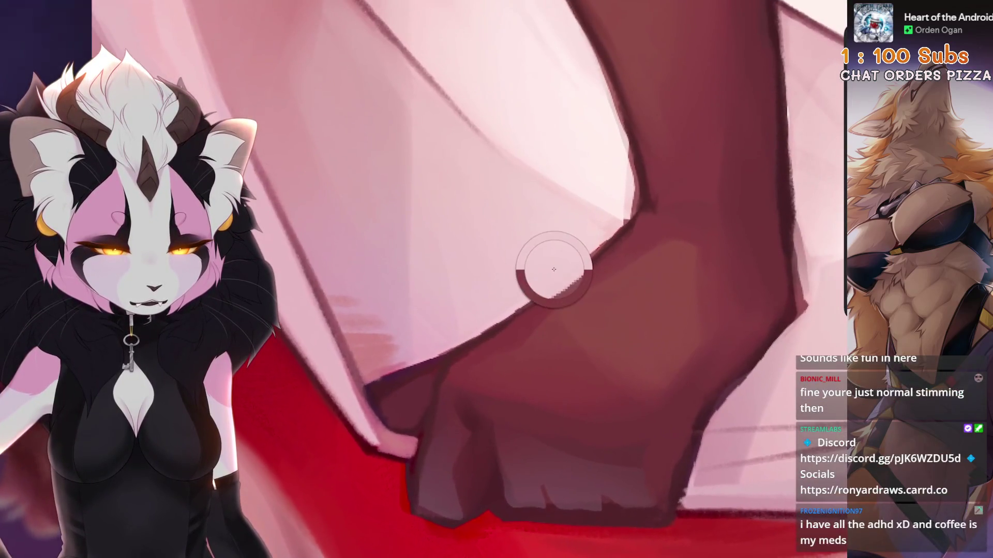
scroll(638, 180, "down", 2)
scroll(497, 279, "up", 3)
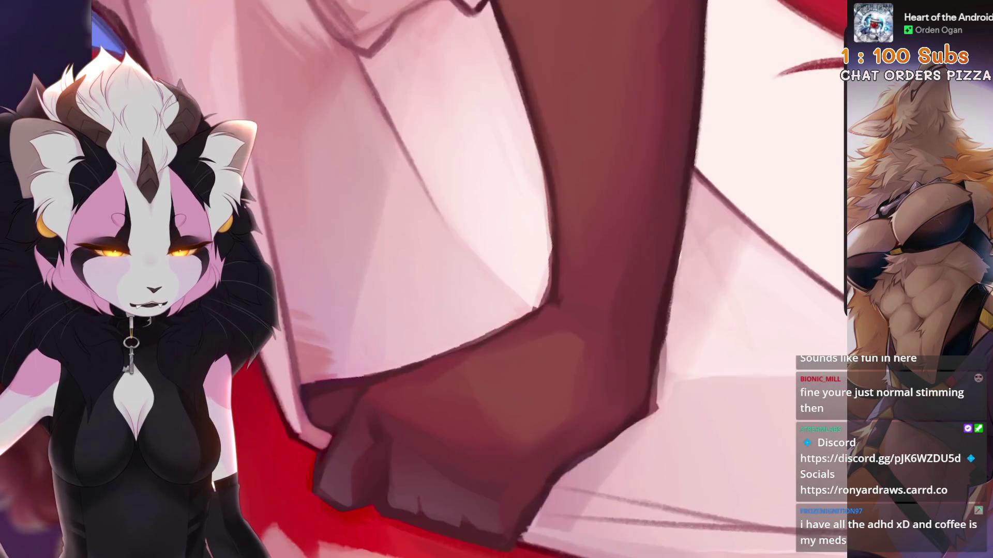
key("ctrl+z")
key("ctrl+z")
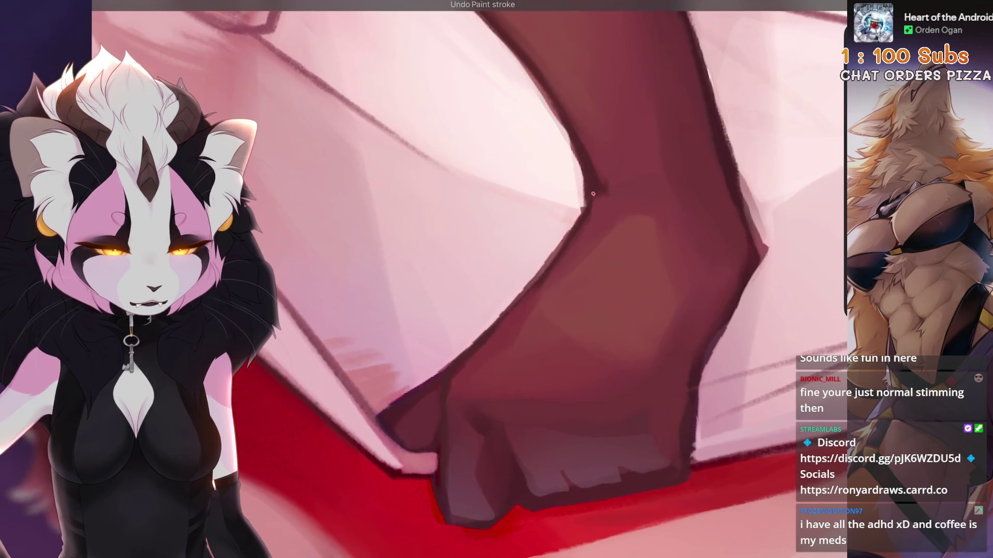
scroll(410, 399, "up", 1)
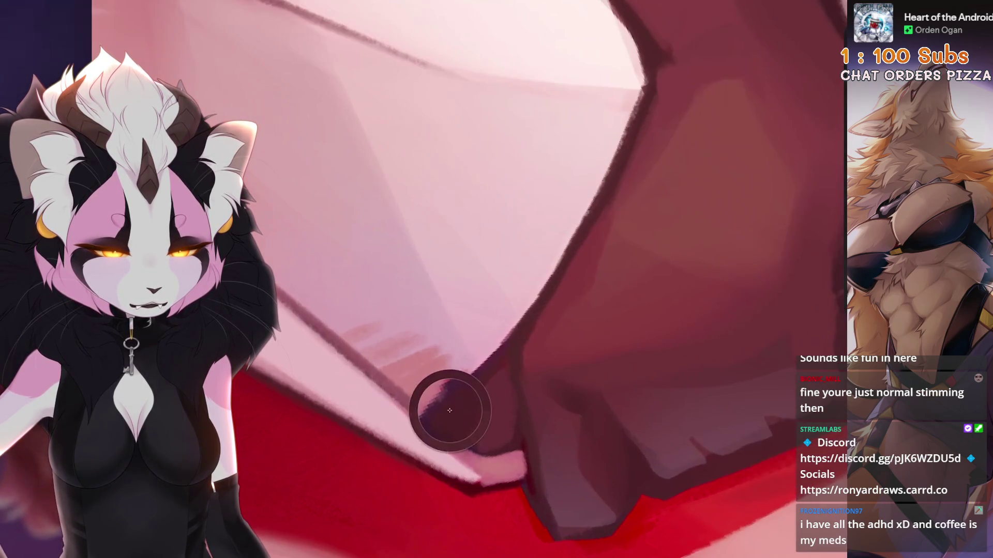
scroll(465, 280, "up", 2)
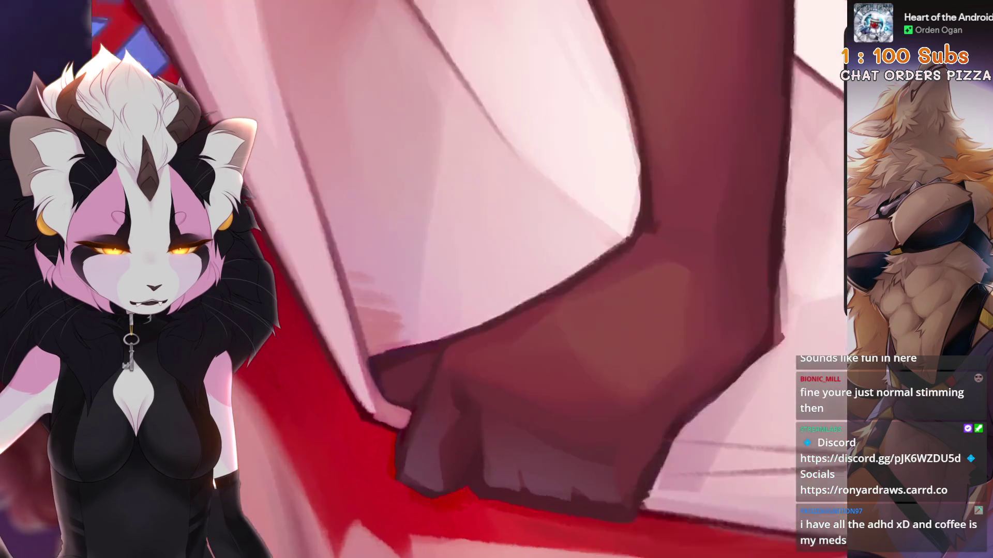
scroll(496, 279, "up", 1)
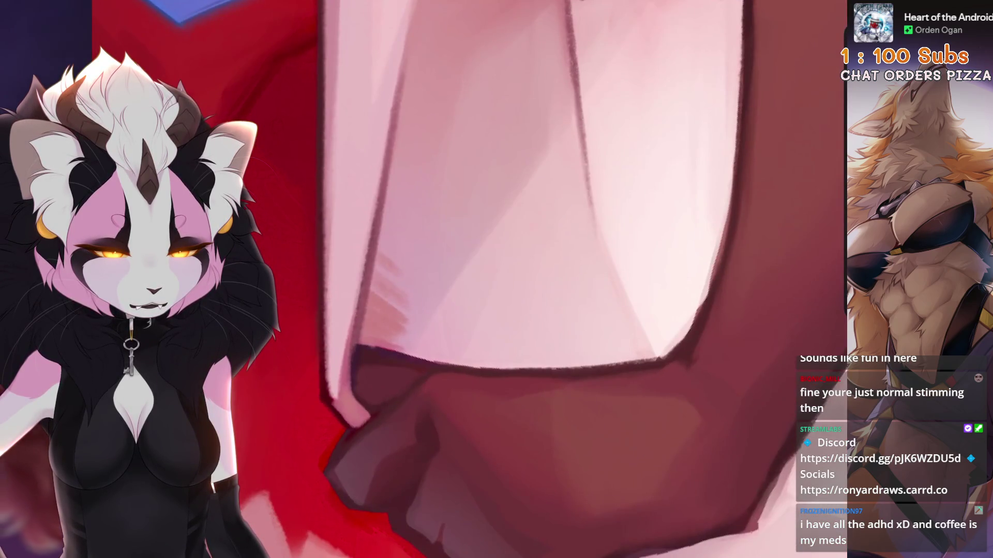
scroll(432, 434, "up", 1)
scroll(344, 455, "up", 2)
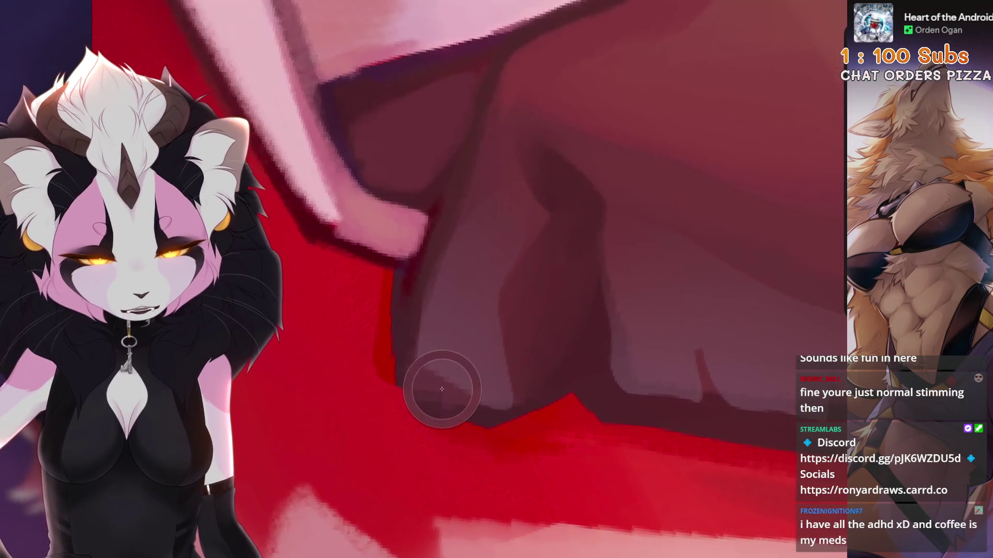
scroll(532, 234, "up", 1)
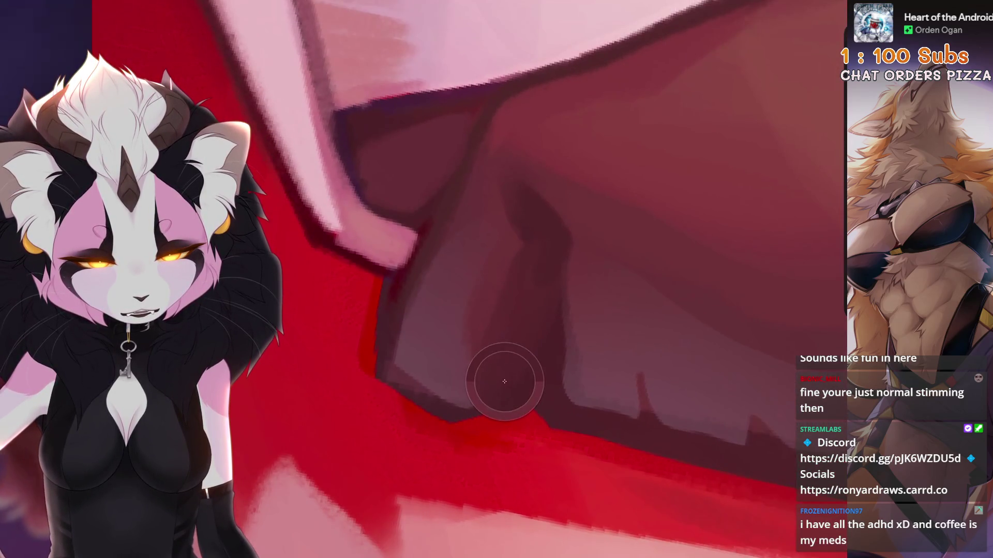
scroll(510, 381, "up", 1)
scroll(491, 357, "down", 3)
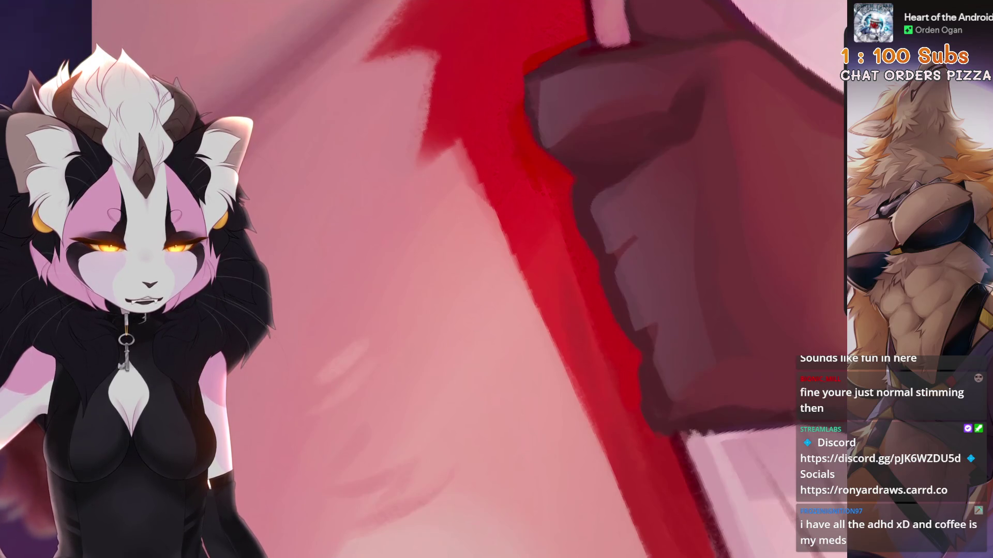
scroll(638, 406, "down", 3)
scroll(638, 405, "down", 5)
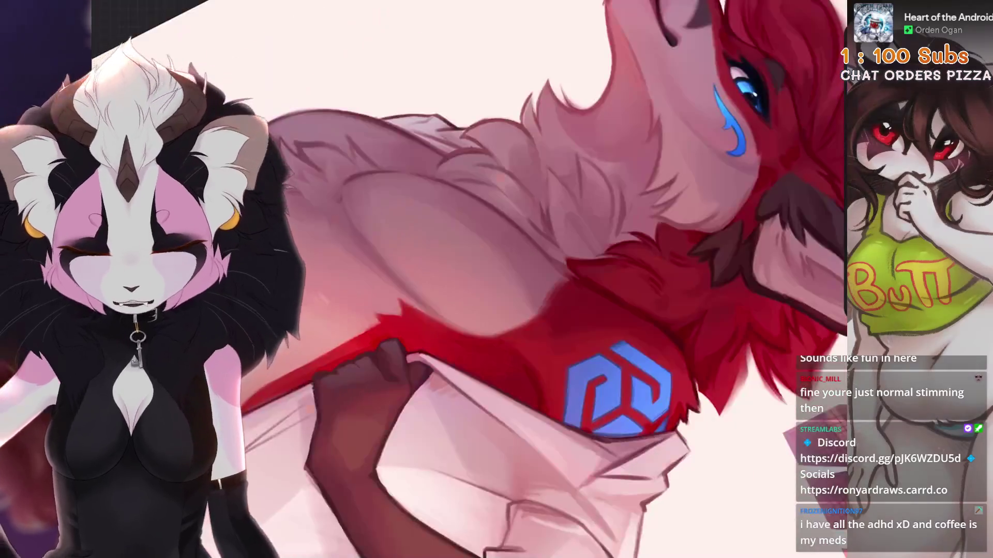
Step: Frame and rotate the view onto the fist, then undo the last stroke on the hand
scroll(465, 279, "up", 3)
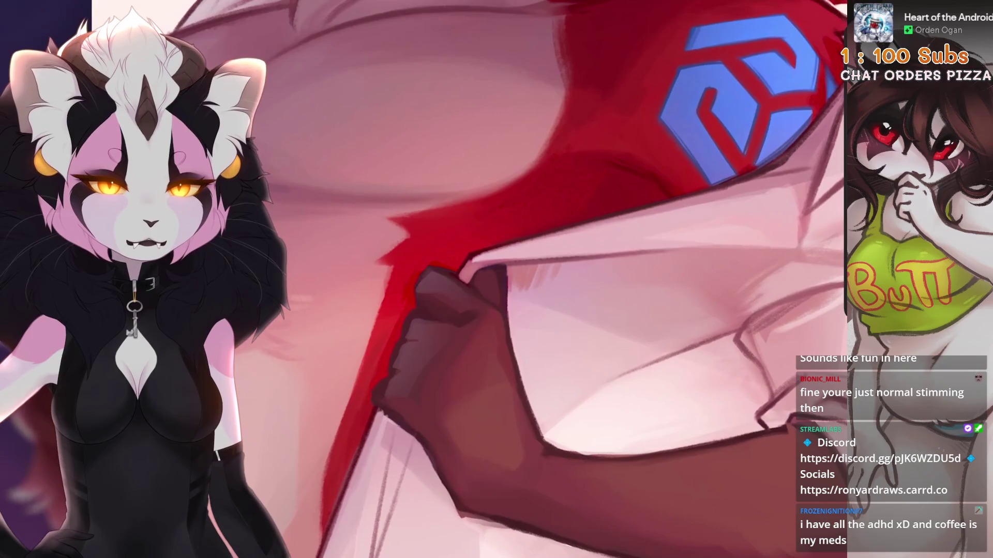
scroll(465, 279, "down", 3)
scroll(592, 391, "up", 5)
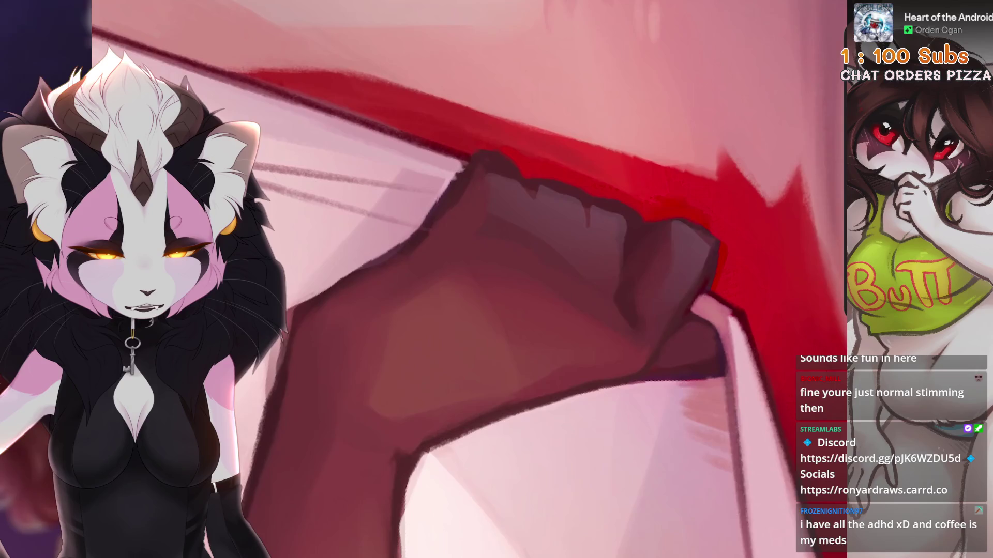
left_click_drag(625, 293, 637, 305)
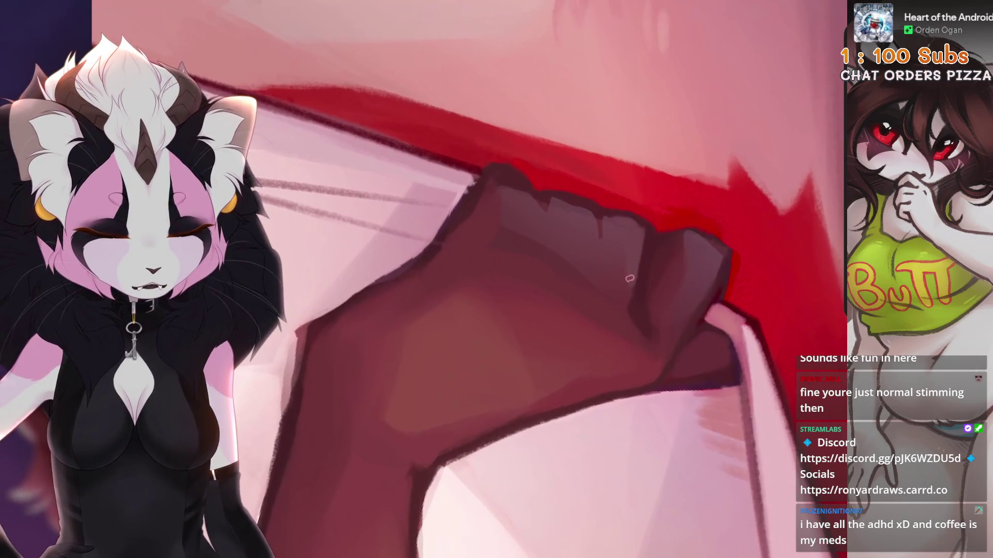
key("5")
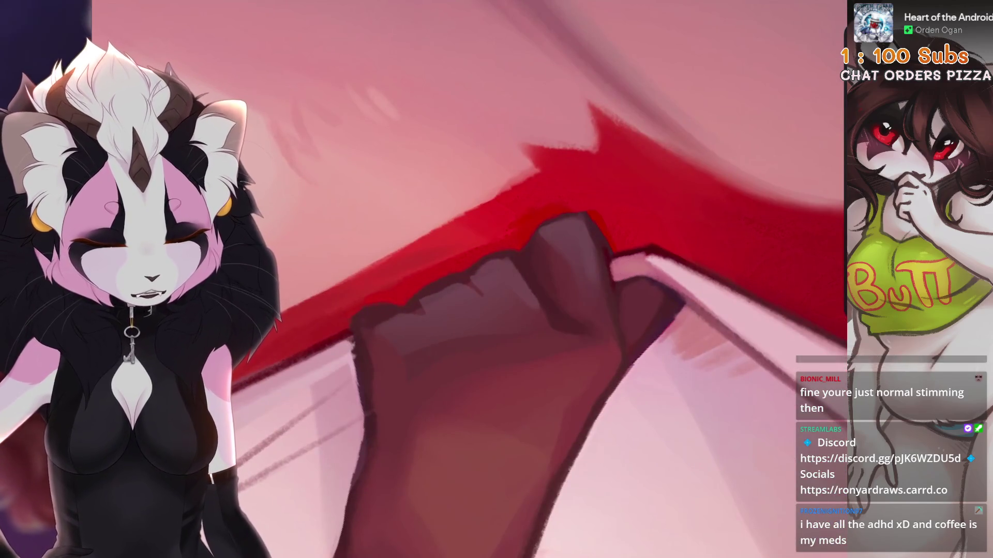
key("ctrl+z")
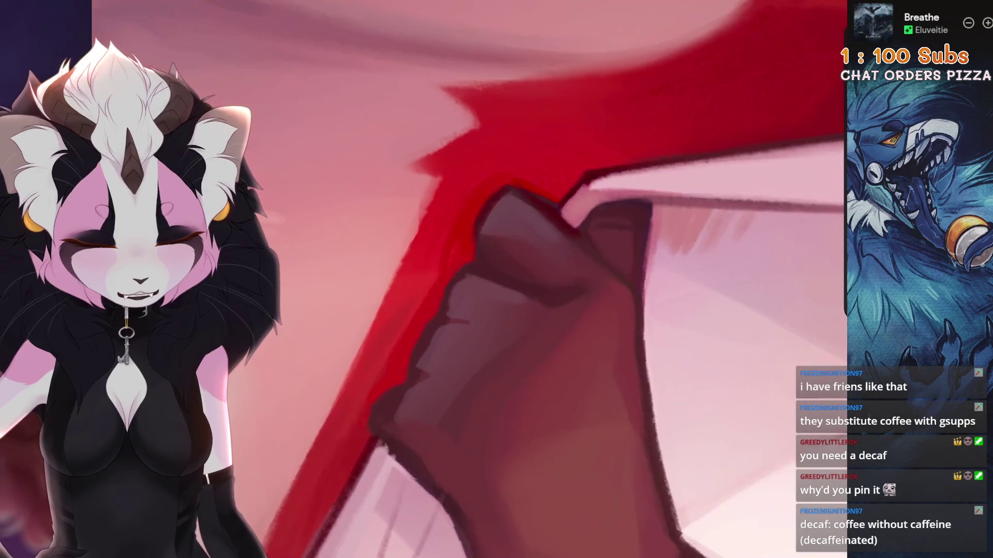
Step: Sample a colour, undo the last stroke, and pick up the red from the fur edge
left_click(397, 327)
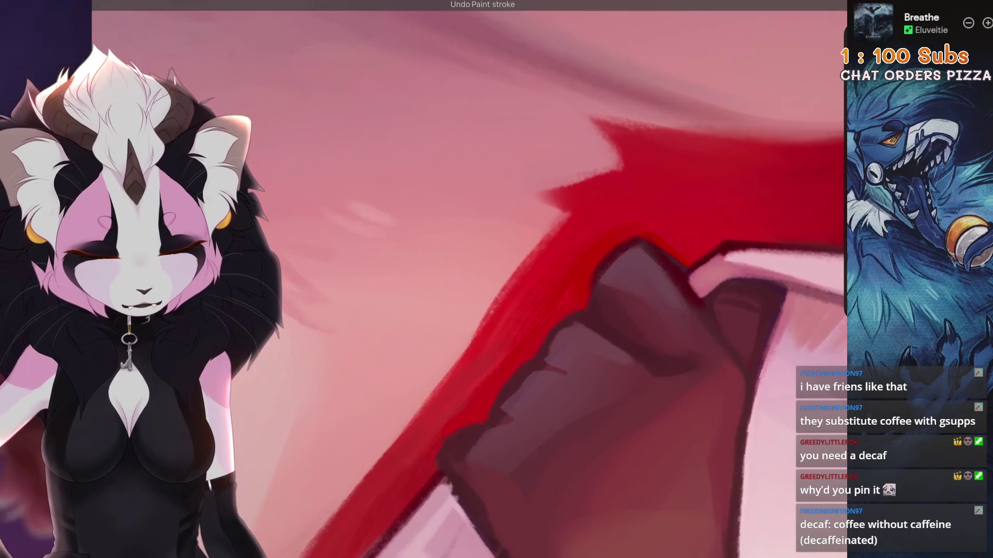
key("ctrl+z")
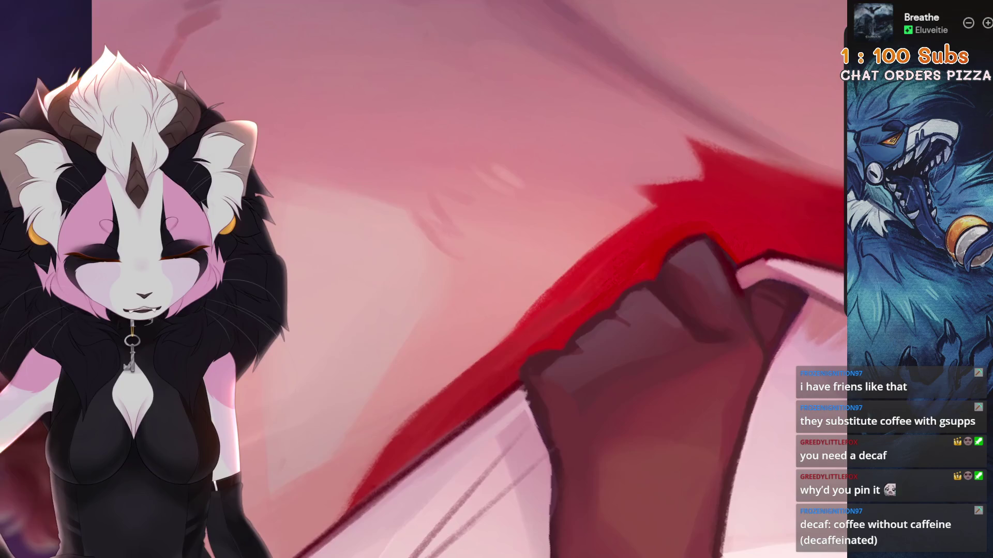
left_click_drag(704, 235, 636, 171)
left_click(510, 262)
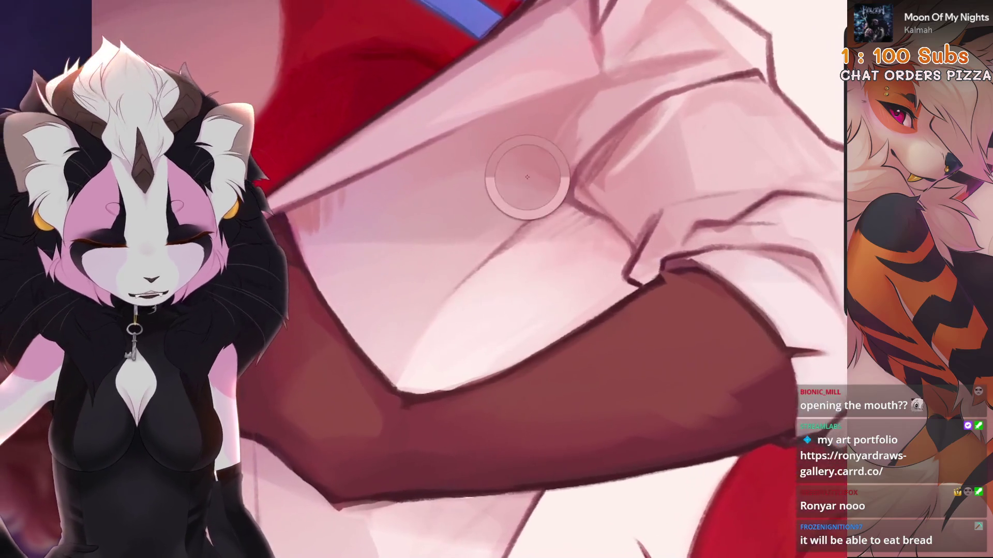
Step: Undo the last three paint strokes on the sleeve and arm
key("ctrl+z")
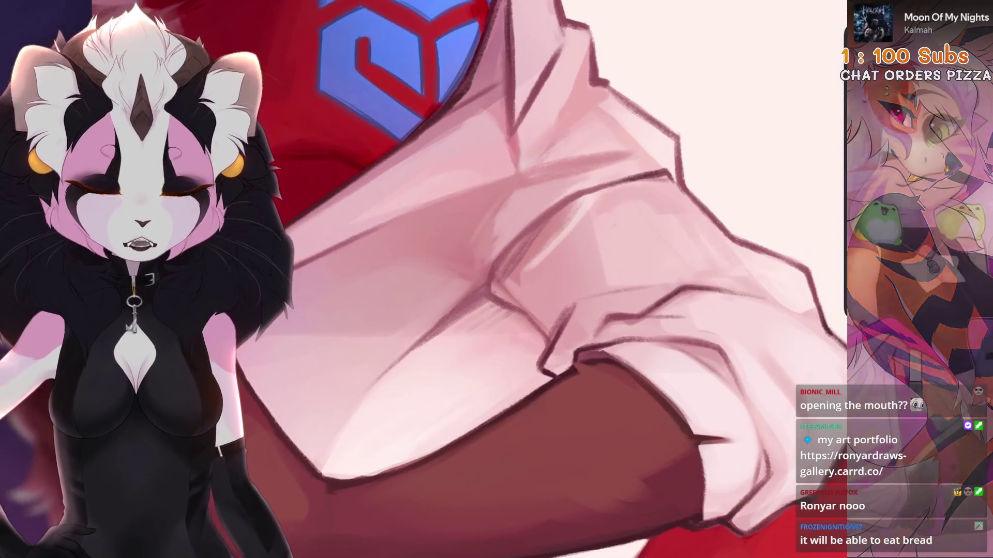
key("ctrl+z")
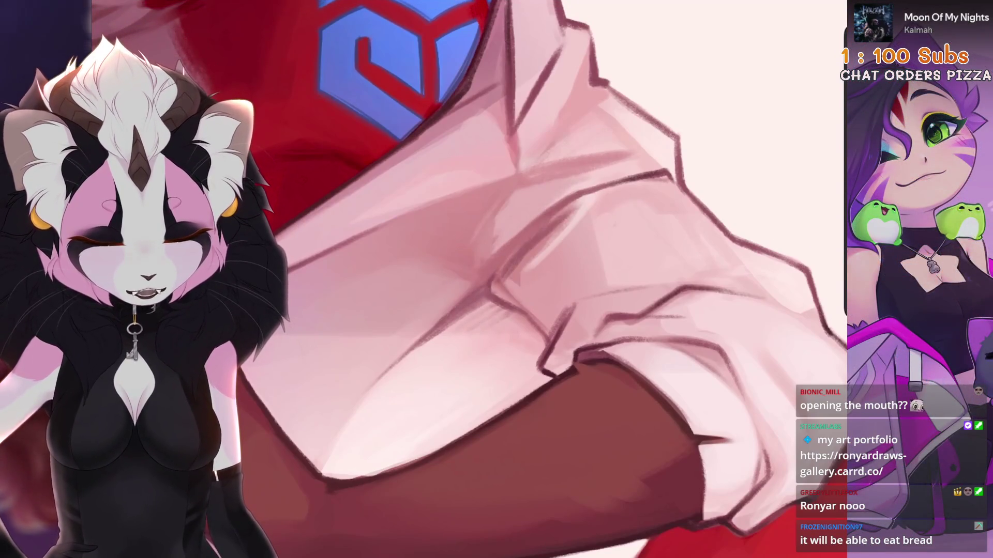
key("ctrl+z")
scroll(482, 279, "down", 5)
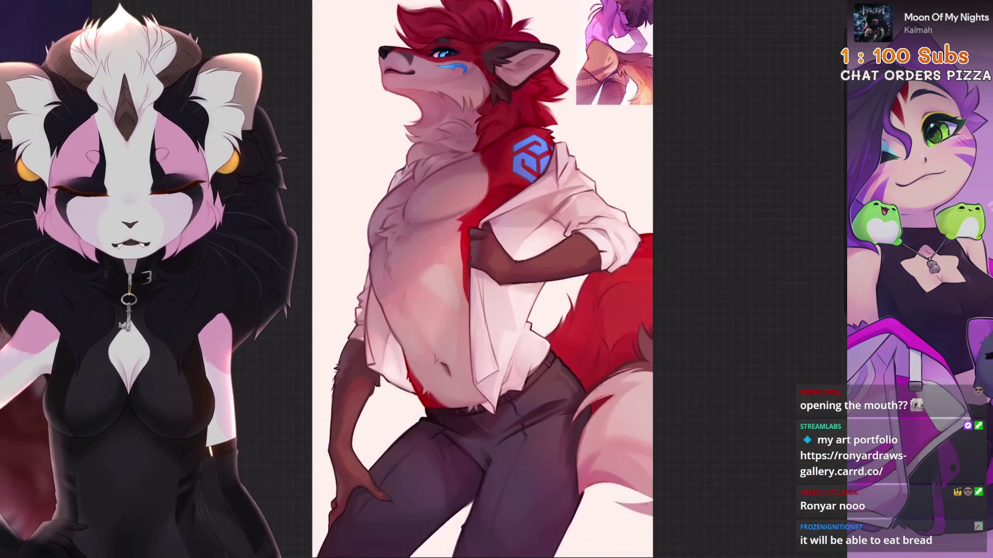
scroll(483, 279, "up", 5)
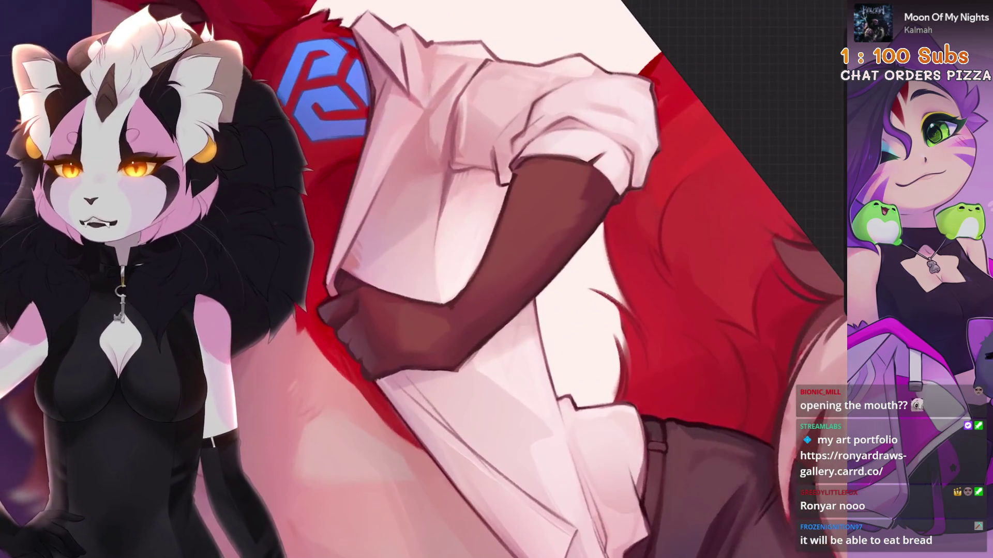
scroll(482, 279, "down", 5)
scroll(482, 279, "up", 8)
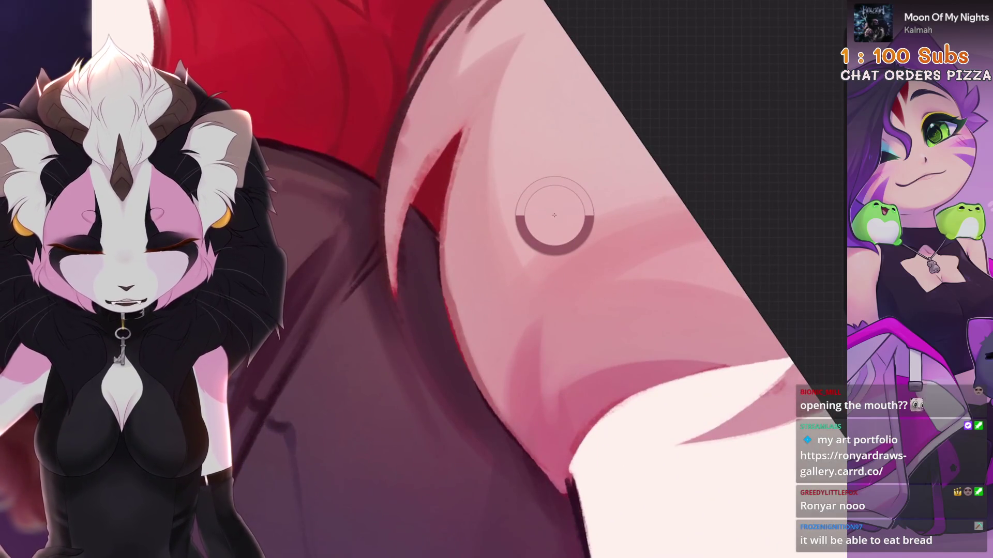
Step: Paint a light trial stroke on the trousers, then undo it and one more stroke
left_click_drag(449, 171, 455, 310)
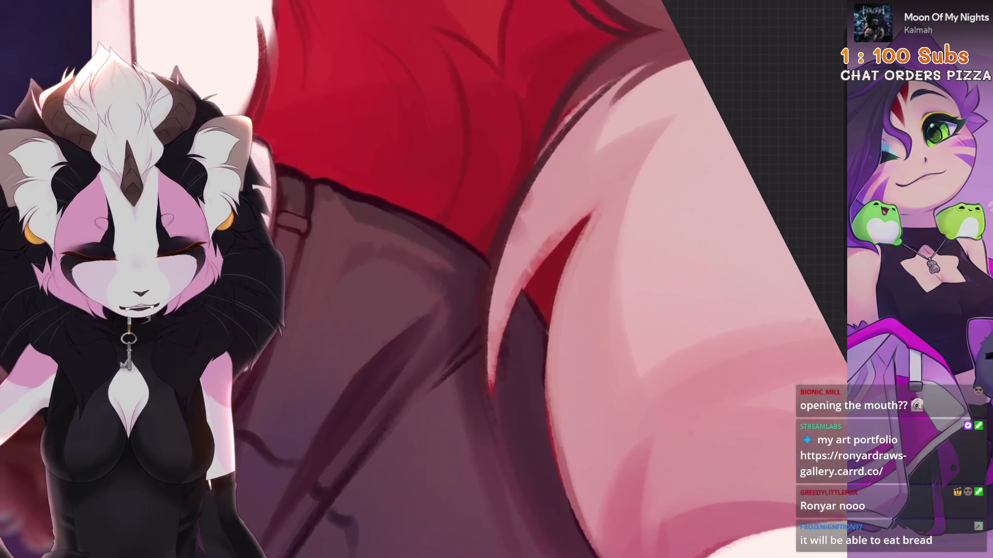
key("ctrl+z")
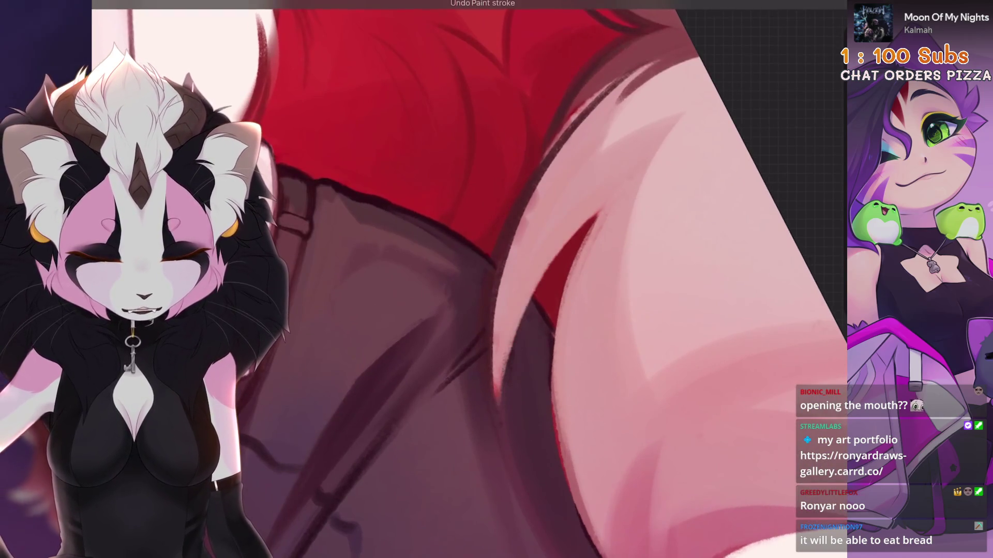
key("ctrl+z")
scroll(465, 279, "down", 5)
scroll(466, 279, "down", 3)
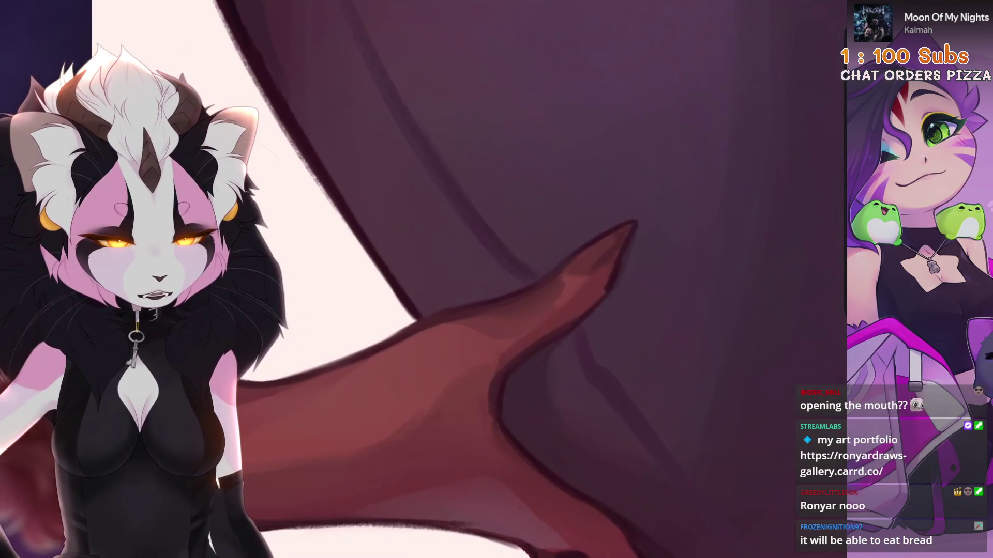
Step: Shrink the brush to 9% and undo three stray strokes near the fingertips
key("ctrl+z")
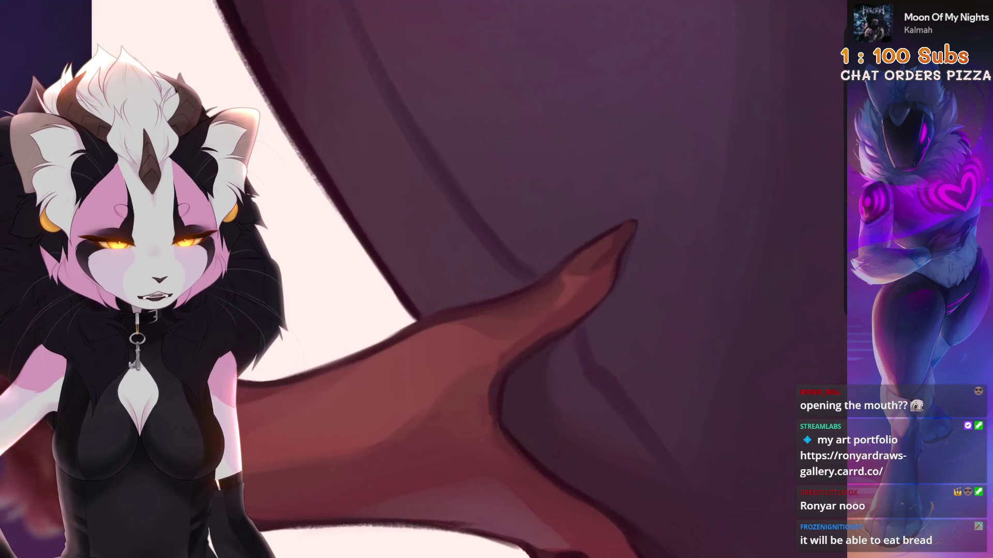
key("bracketleft")
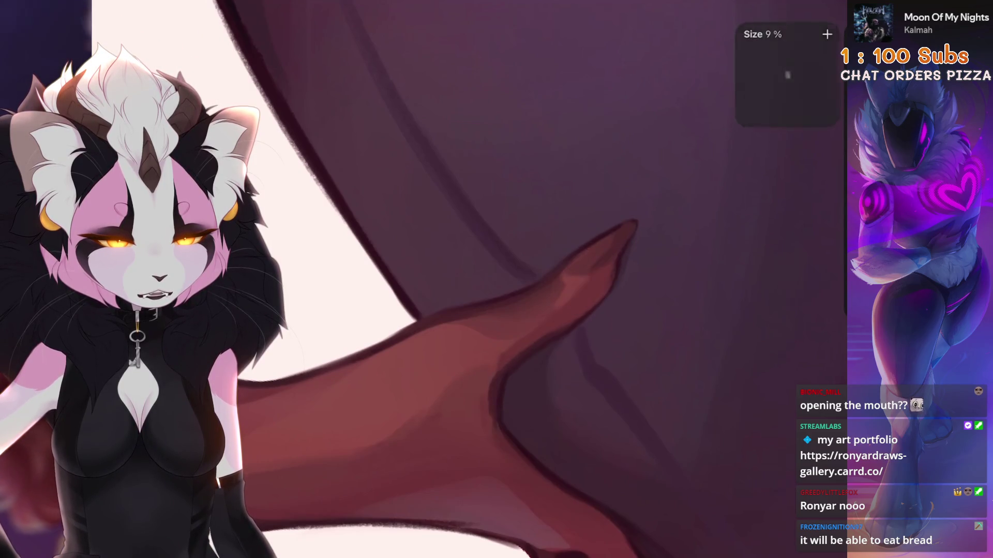
key("ctrl+z")
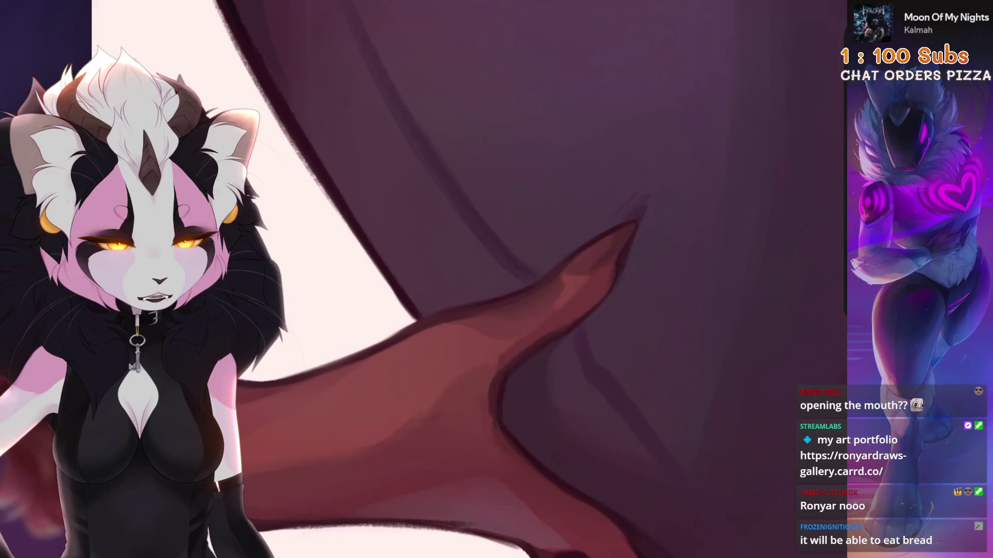
key("ctrl+z")
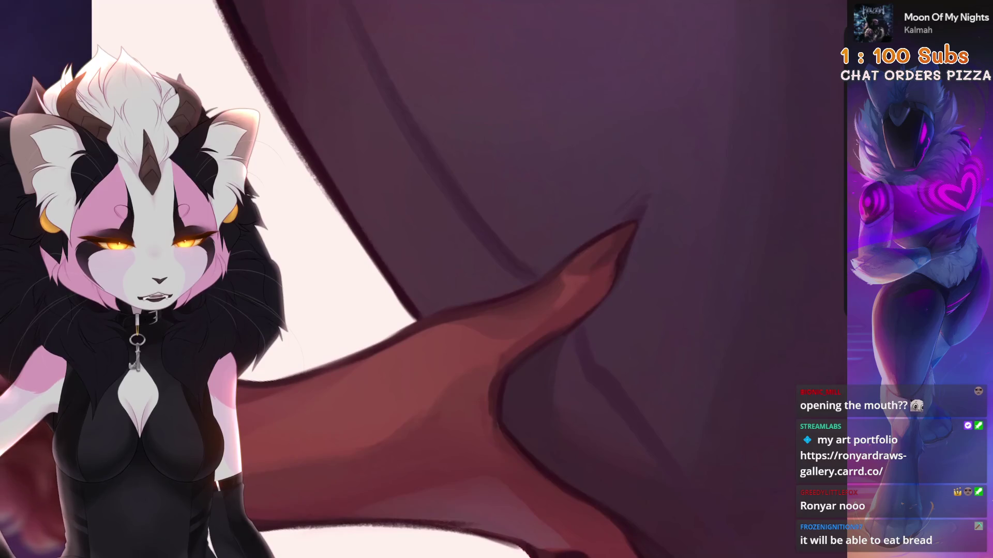
Step: Rotate the canvas to the fingers, set it upright again, and undo the last smudge stroke
left_click_drag(393, 331, 490, 276)
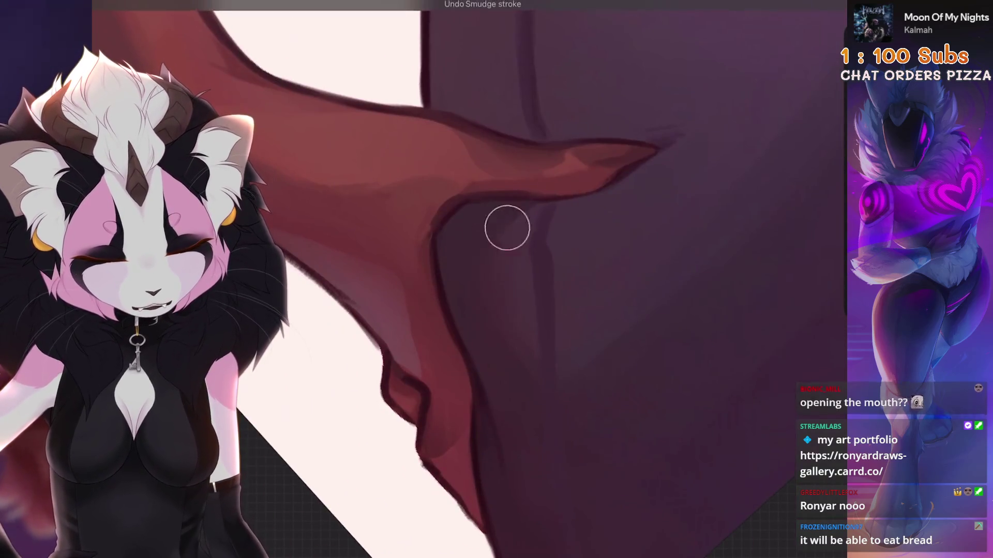
key("5")
scroll(517, 280, "up", 3)
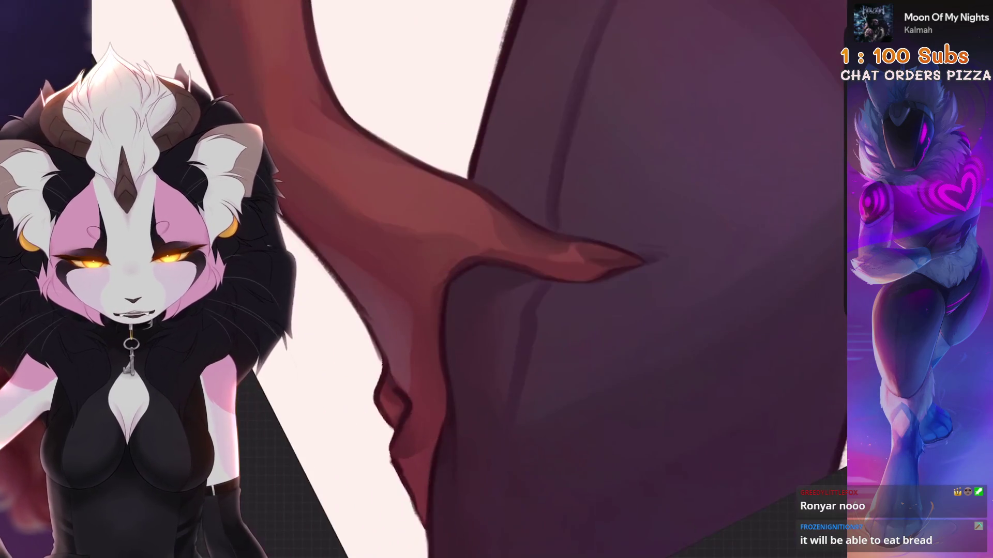
key("ctrl+z")
scroll(517, 280, "down", 3)
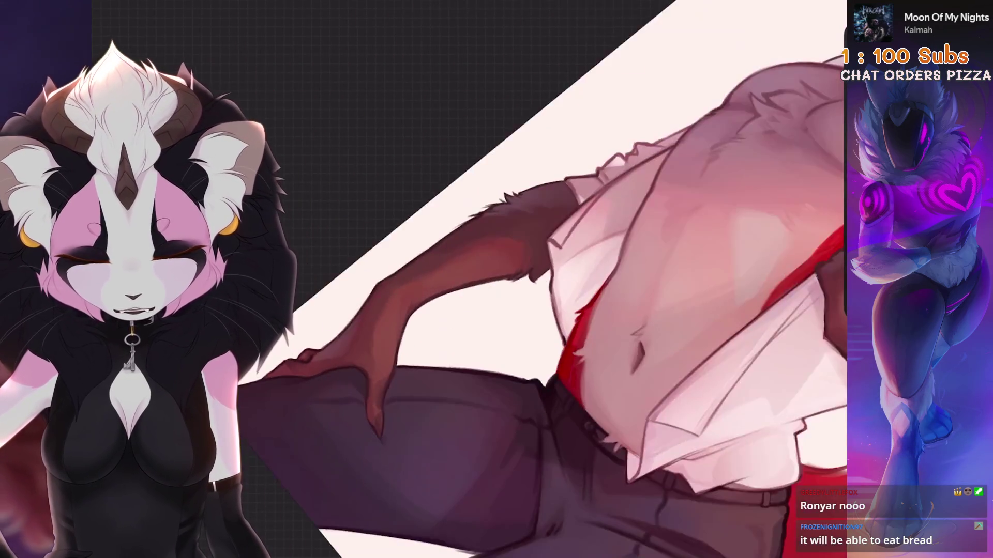
Step: Pick a light colour, try a small stroke at the hand's edge, then undo it
scroll(517, 279, "up", 3)
left_click(494, 295)
left_click_drag(512, 375, 512, 402)
scroll(551, 348, "down", 1)
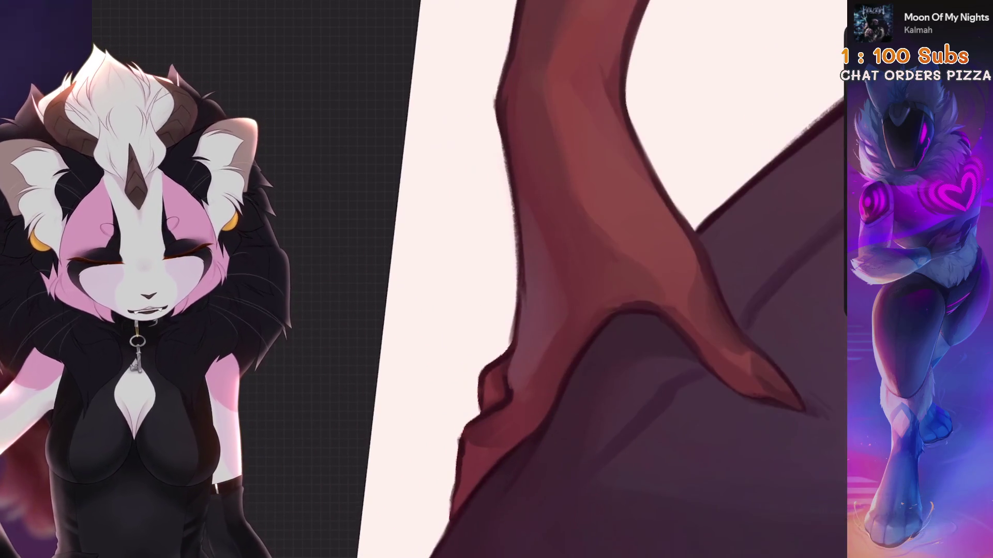
key("ctrl+z")
key("ctrl+z")
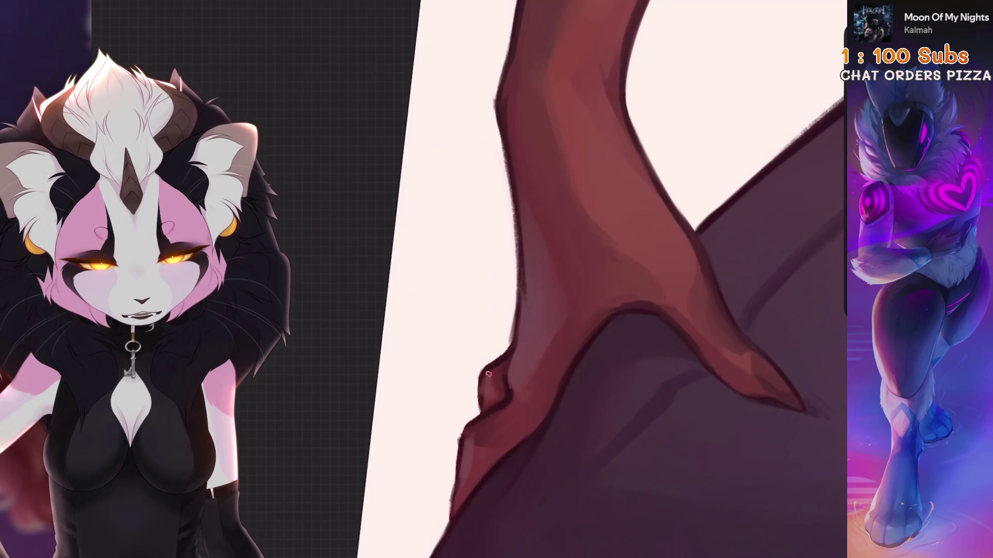
Step: Zoom around the trousers and undo the last paint stroke there
scroll(517, 279, "down", 3)
scroll(517, 279, "down", 3)
scroll(466, 259, "up", 5)
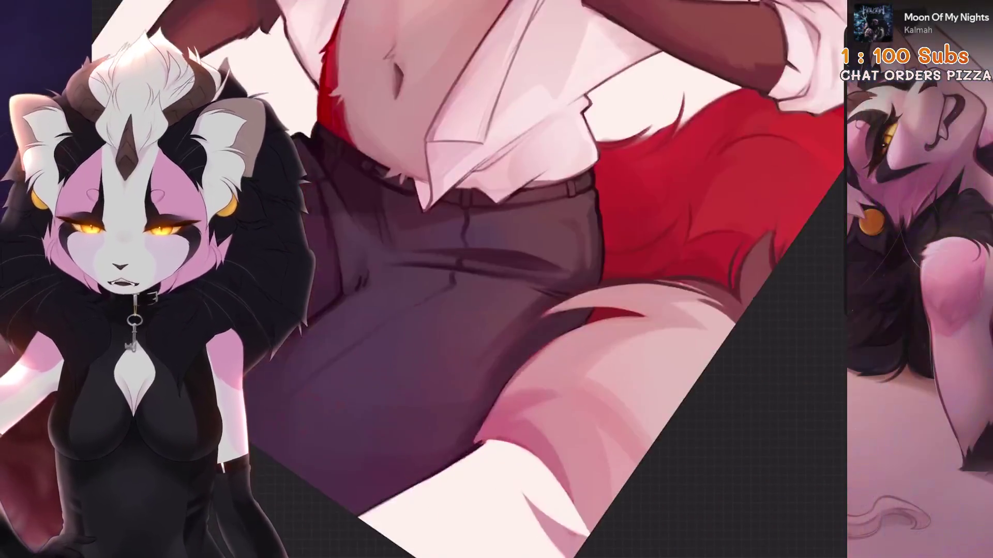
scroll(492, 371, "up", 5)
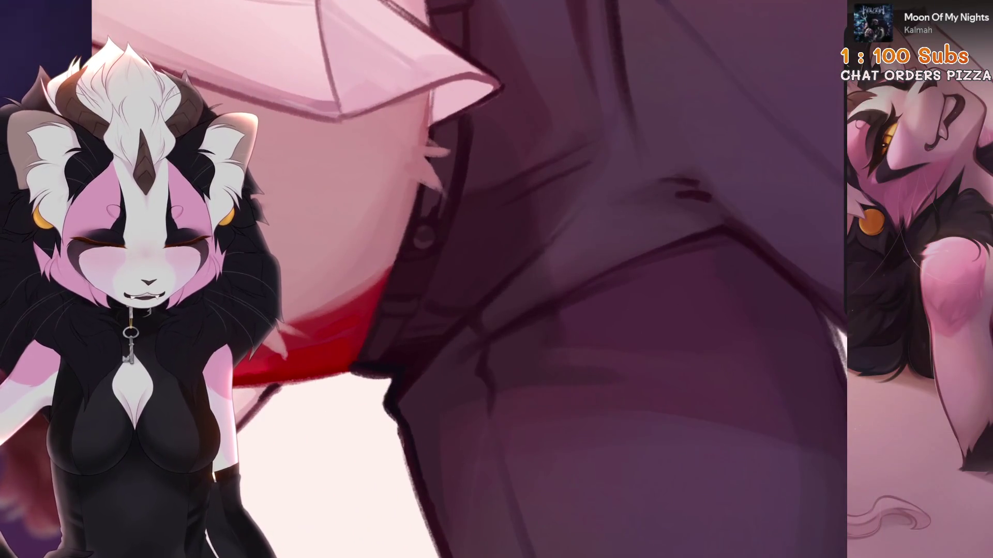
scroll(553, 257, "down", 1)
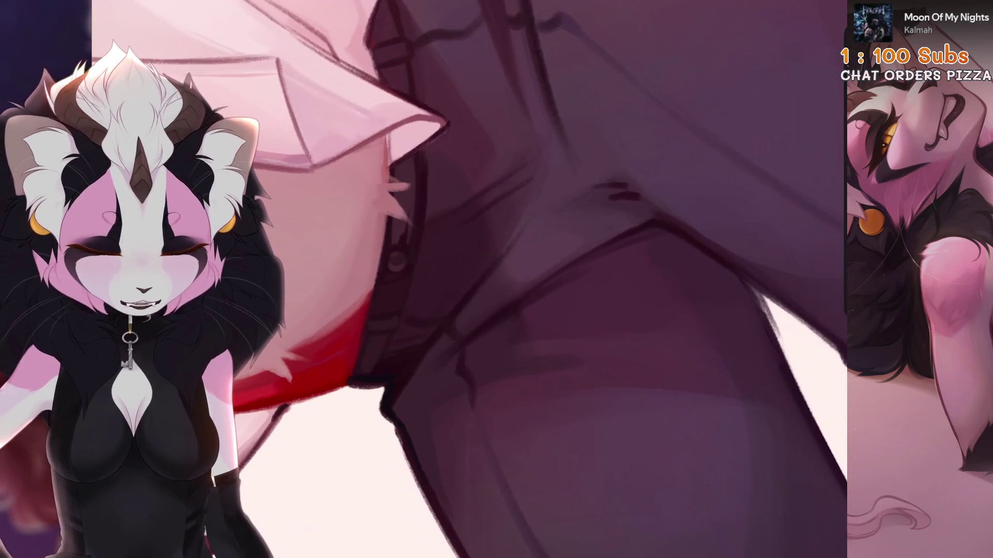
scroll(465, 279, "down", 4)
scroll(465, 279, "up", 5)
scroll(614, 284, "down", 1)
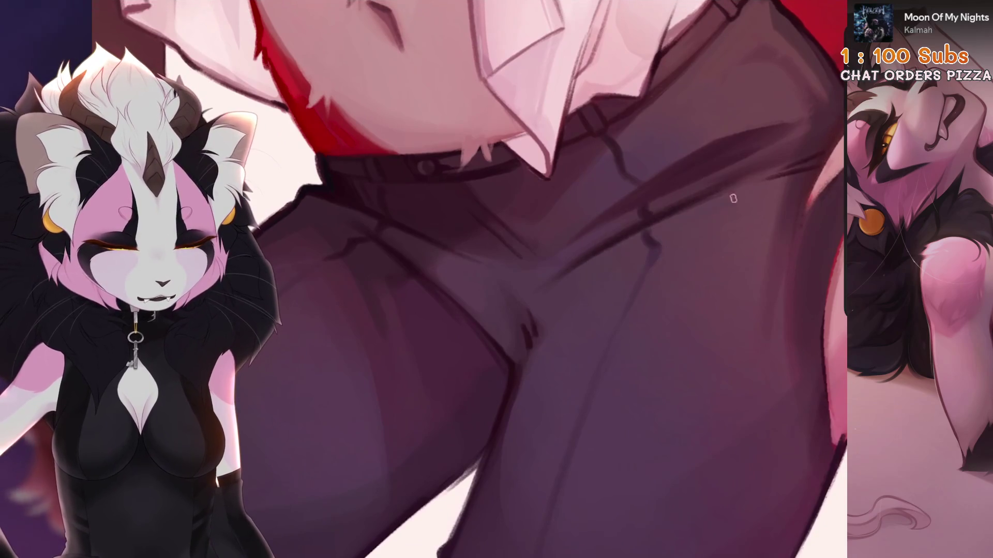
scroll(620, 237, "down", 1)
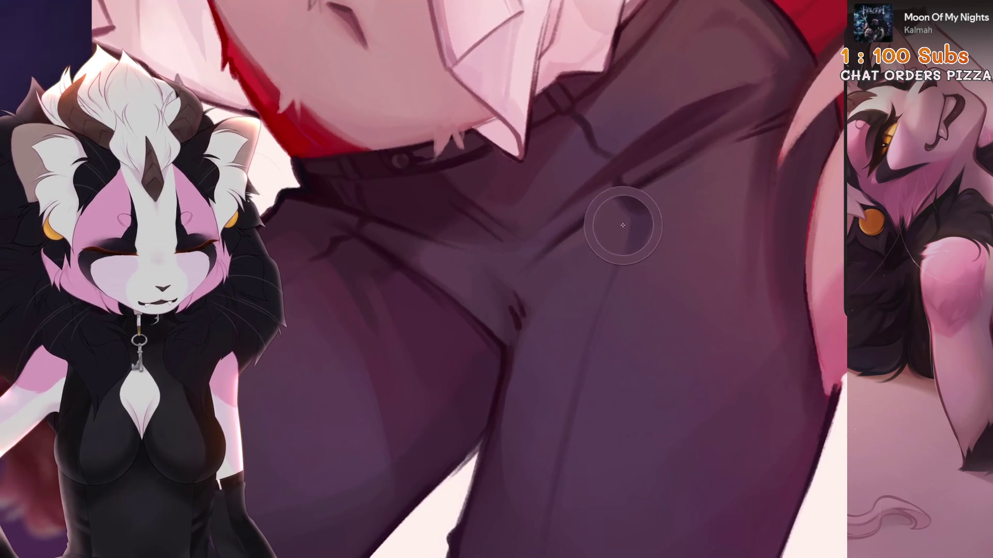
scroll(465, 279, "down", 4)
scroll(465, 279, "up", 4)
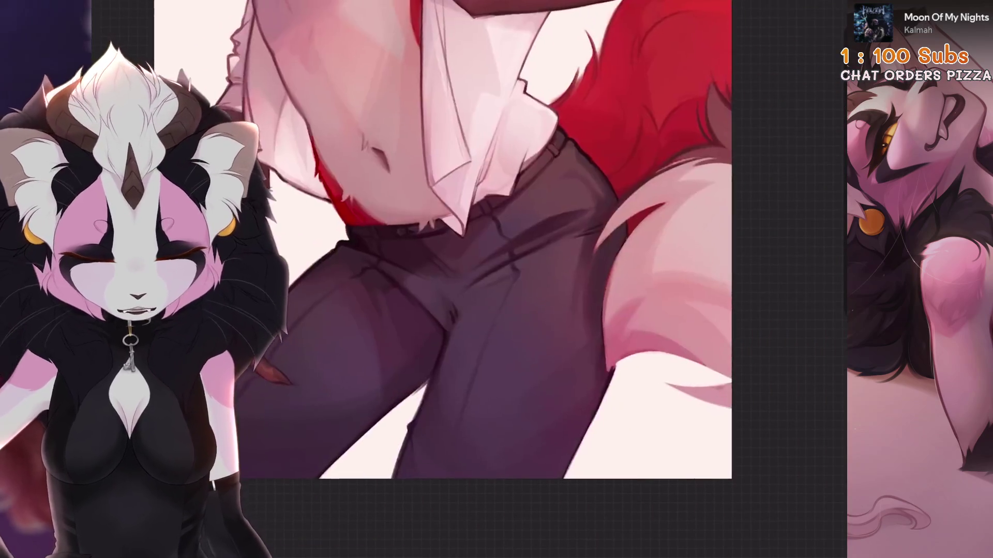
key("ctrl+z")
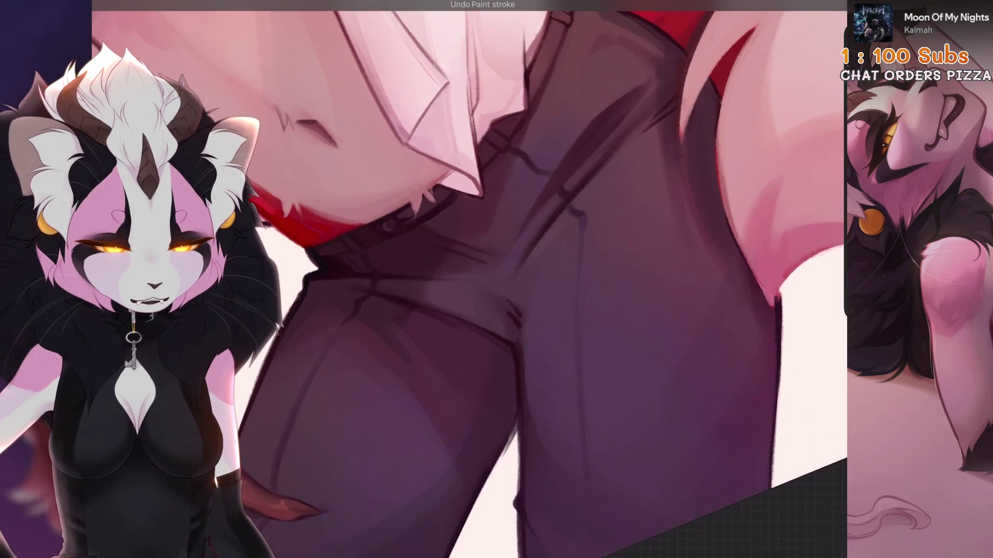
Step: Make the brush much smaller, toggle the full-canvas view and back, and sample a colour
scroll(570, 266, "down", 2)
key("bracketleft")
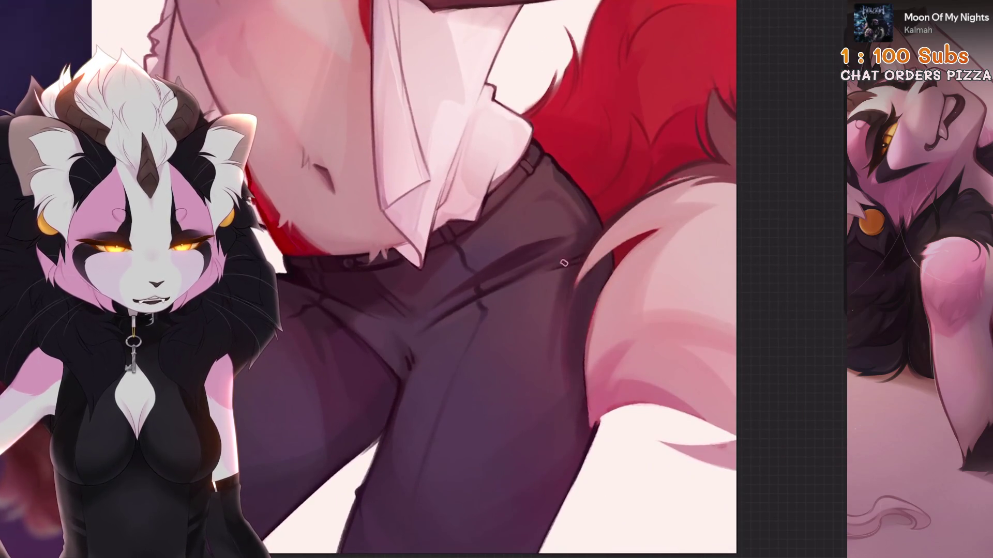
scroll(561, 279, "up", 2)
key("ctrl+0")
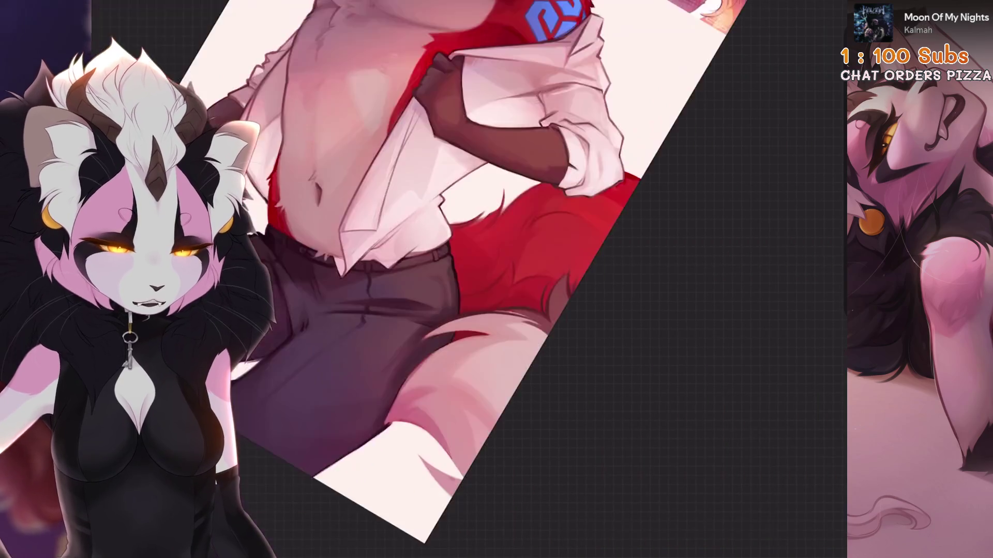
key("ctrl+0")
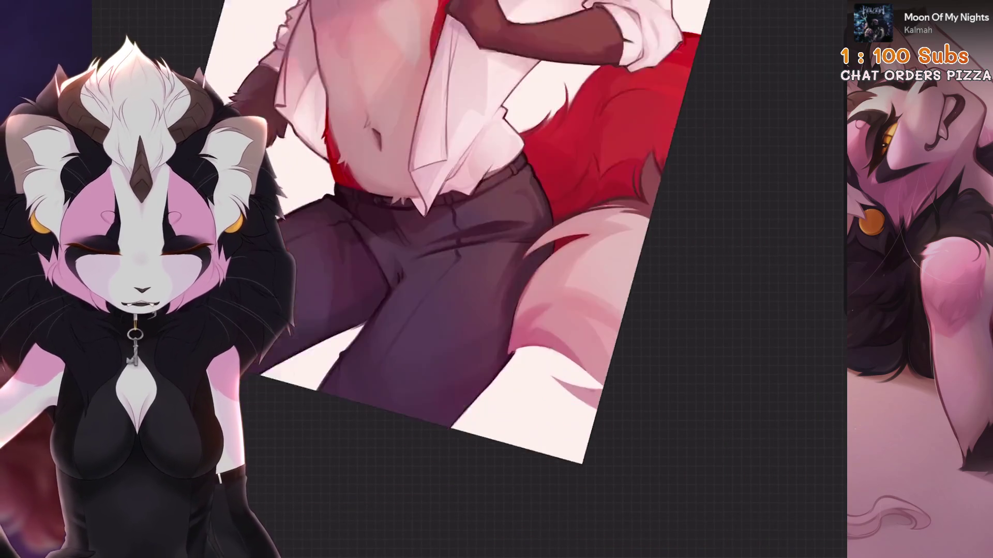
left_click_drag(658, 240, 642, 146)
Step: Undo the last four paint strokes along the pale tail
scroll(497, 233, "down", 2)
scroll(497, 279, "up", 3)
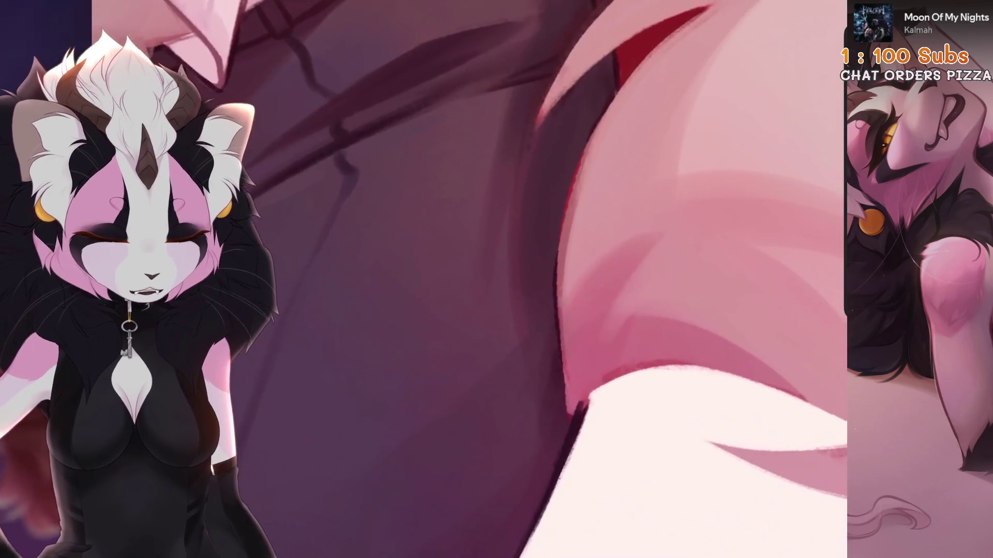
key("ctrl+z")
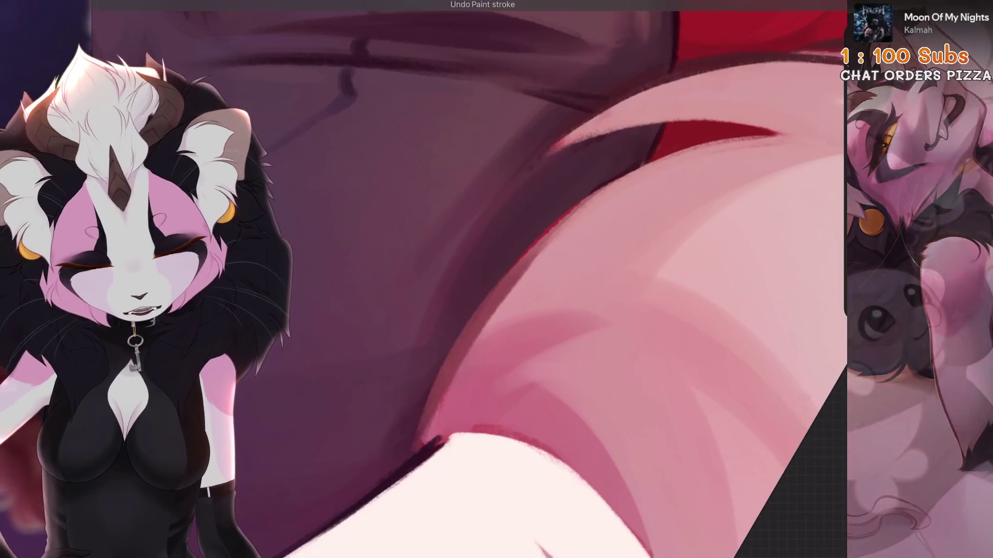
key("ctrl+z")
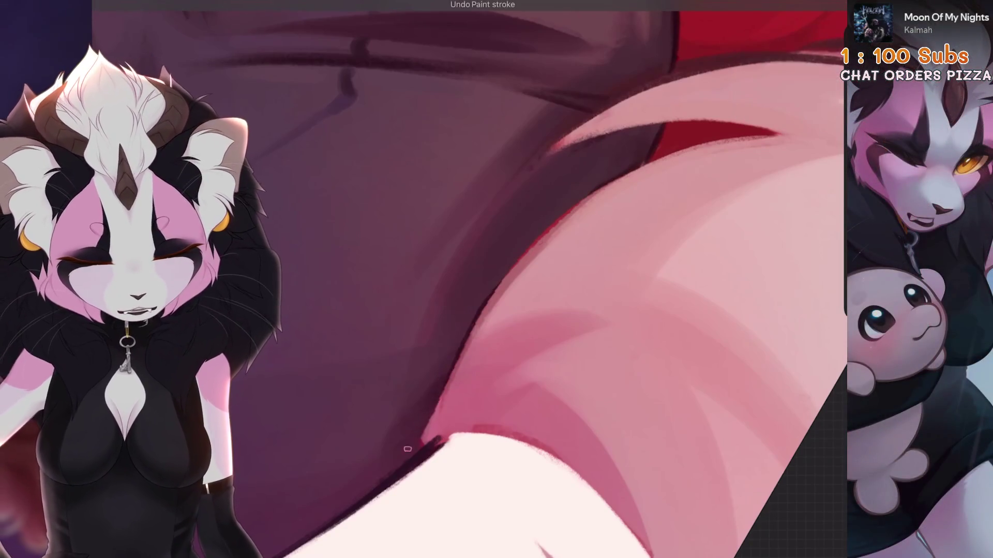
key("ctrl+z")
key("ctrl+z")
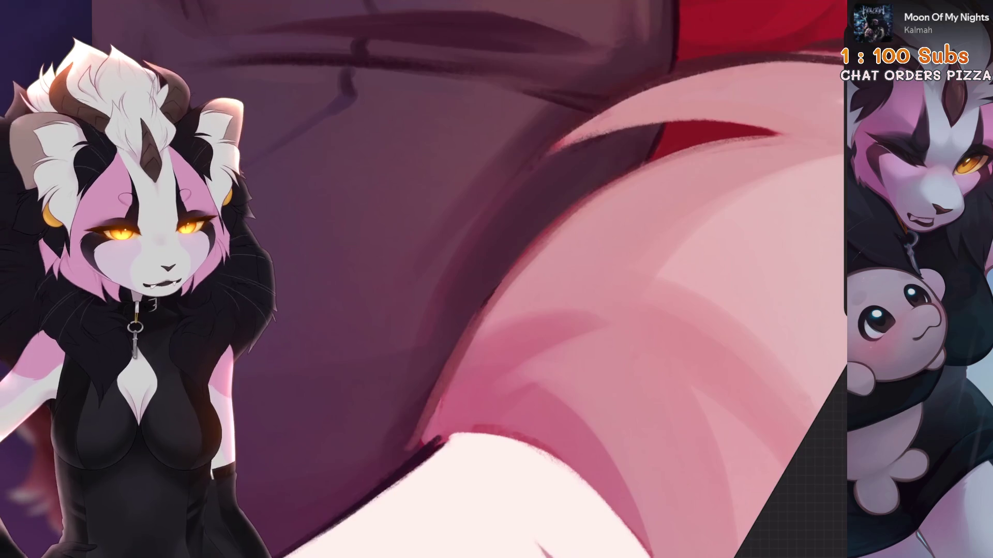
scroll(465, 279, "down", 2)
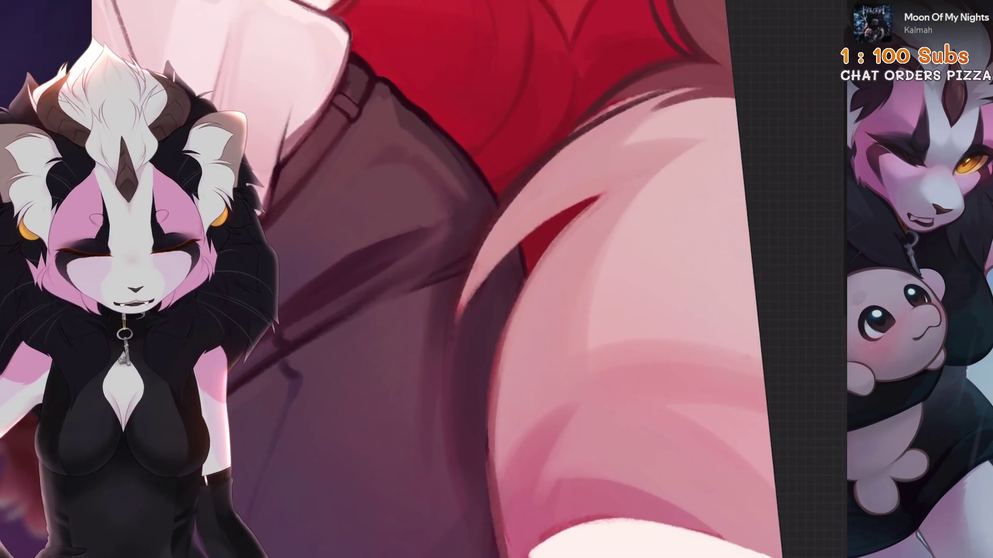
key("ctrl+z")
Step: Compare the tail-edge stroke by redoing and undoing it, finally leaving it removed
key("ctrl+shift+z")
key("ctrl+z")
key("ctrl+shift+z")
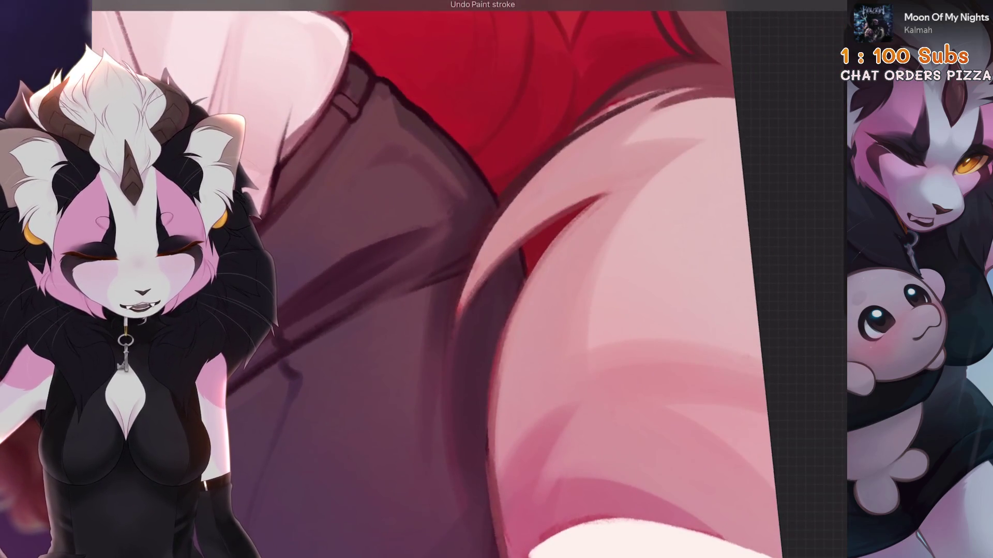
key("ctrl+z")
scroll(466, 280, "down", 2)
scroll(466, 279, "up", 3)
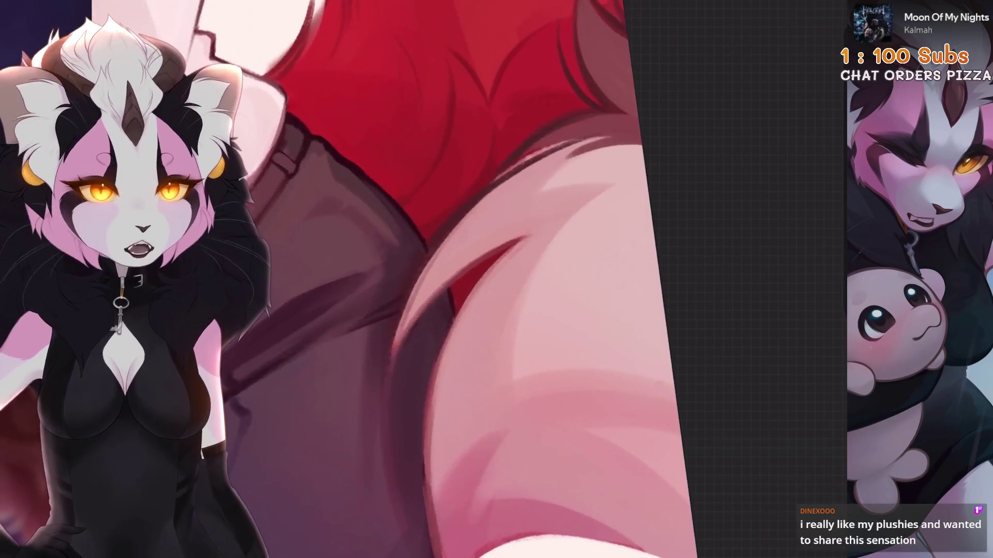
key("ctrl+z")
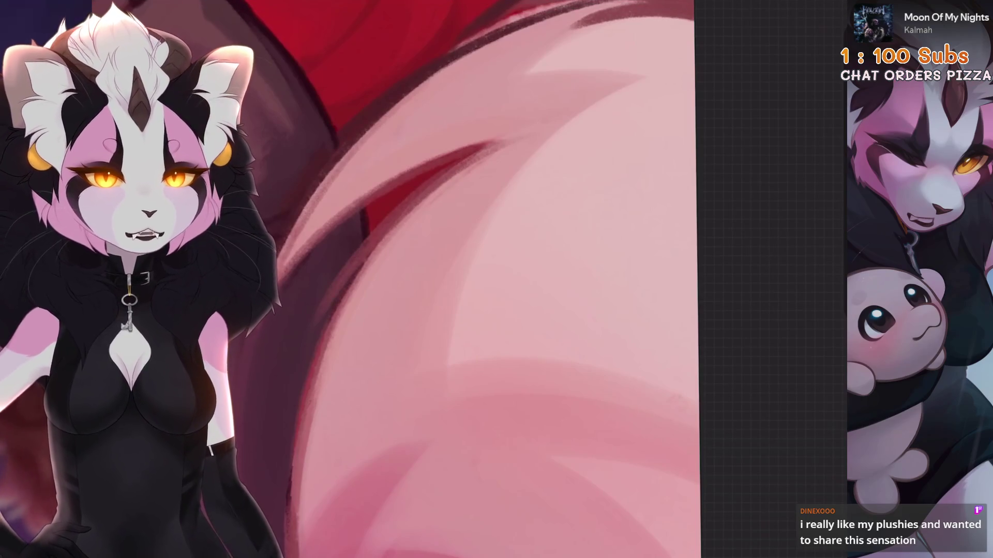
scroll(465, 279, "up", 2)
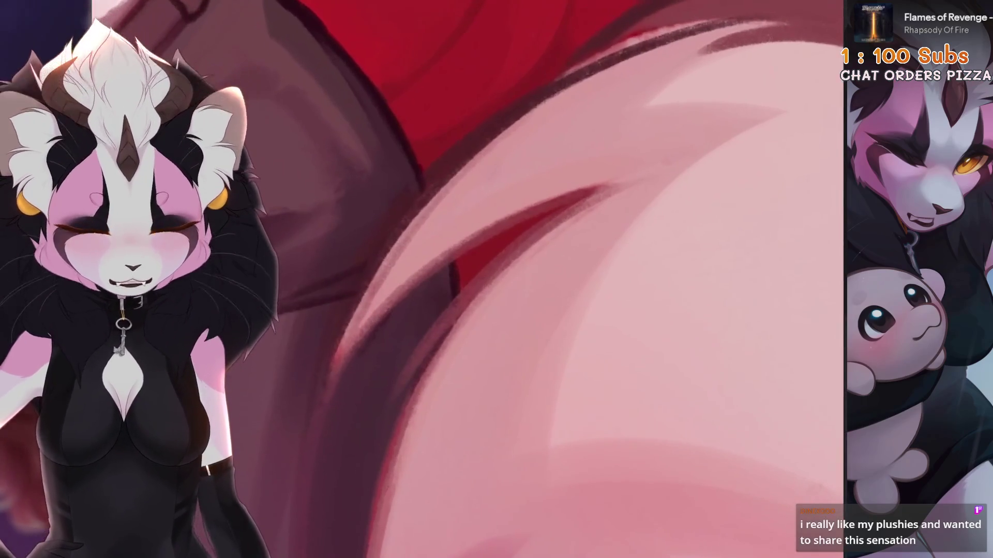
key("ctrl+z")
Step: Reframe a rotated close-up of the tail edge, reduce the brush, and undo two more strokes
mouse_move(672, 155)
left_mouse_down()
mouse_move(606, 155)
mouse_move(517, 232)
left_mouse_up()
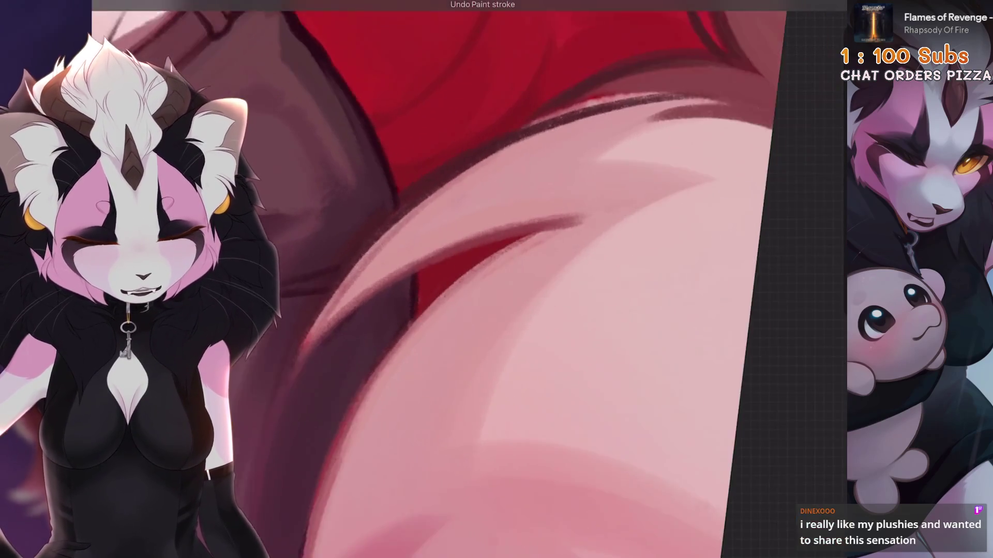
scroll(517, 233, "down", 5)
scroll(517, 279, "up", 5)
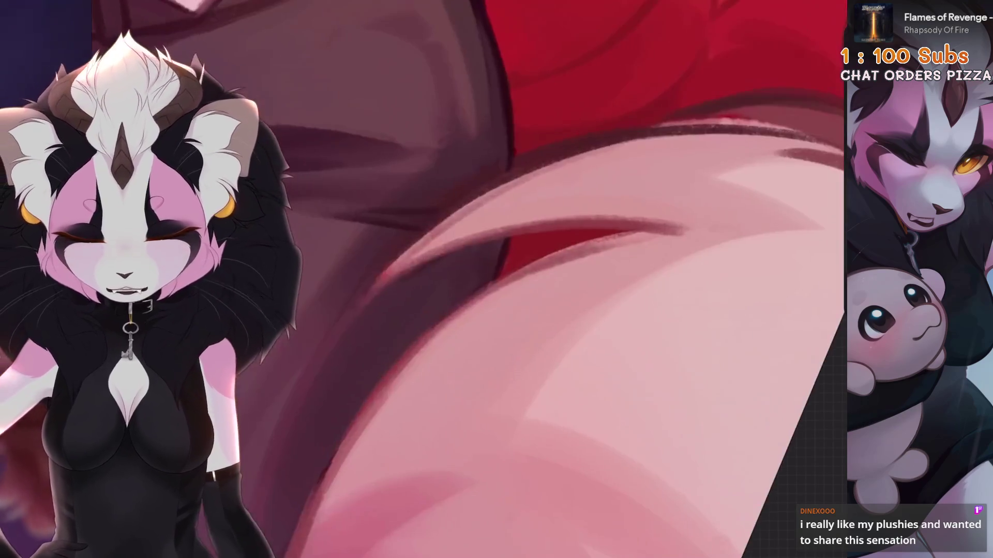
left_click_drag(348, 314, 443, 328)
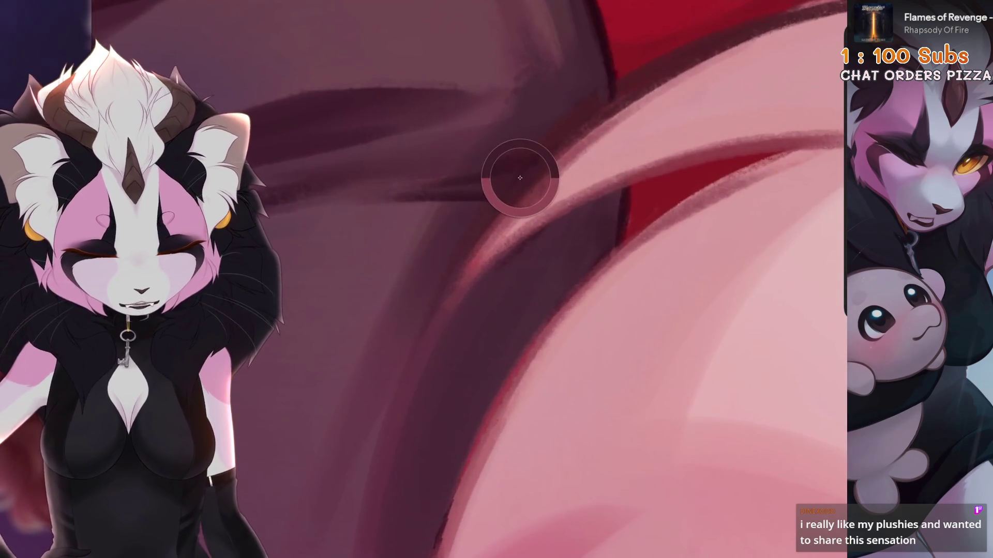
left_click_drag(414, 258, 491, 213)
key("bracketleft")
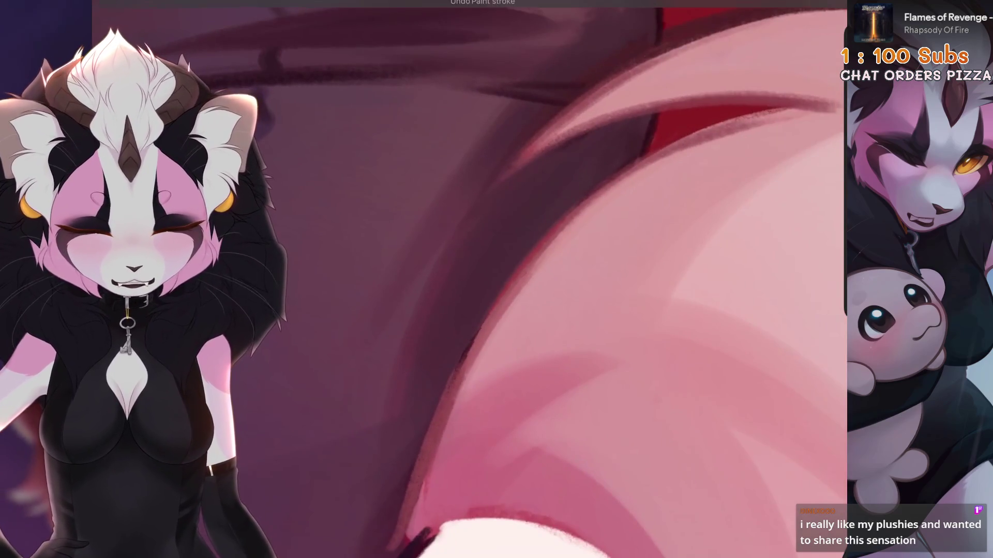
key("ctrl+z")
left_click_drag(465, 311, 517, 306)
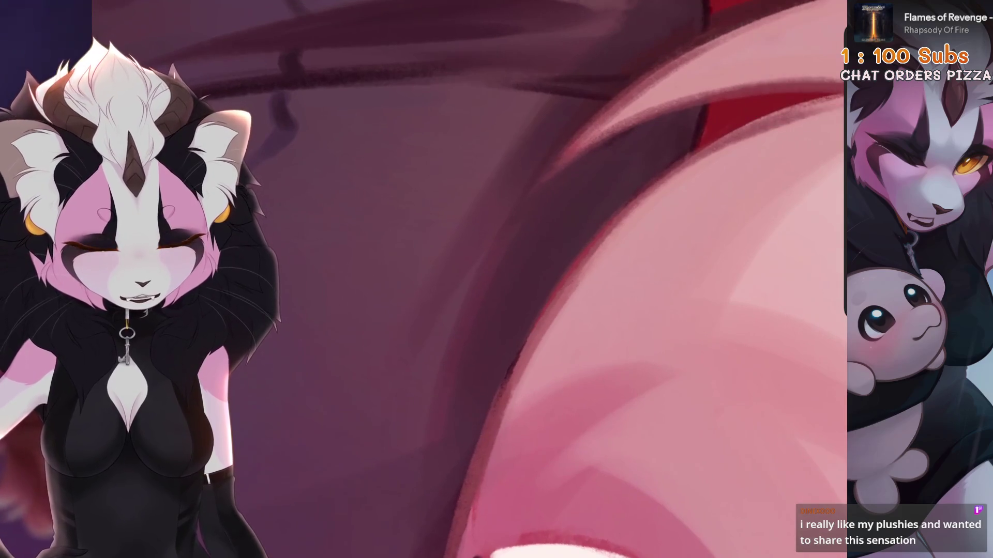
key("ctrl+z")
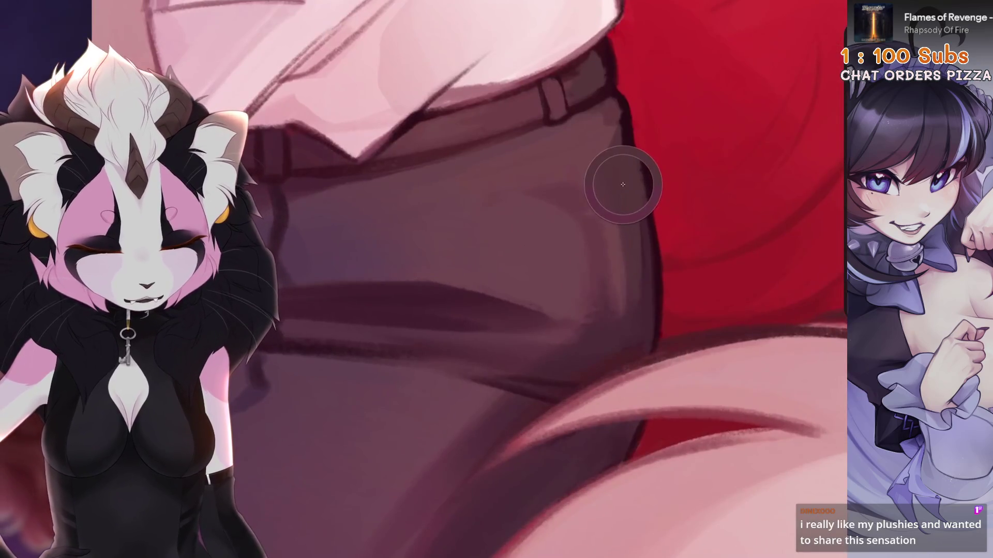
left_click_drag(624, 177, 548, 207)
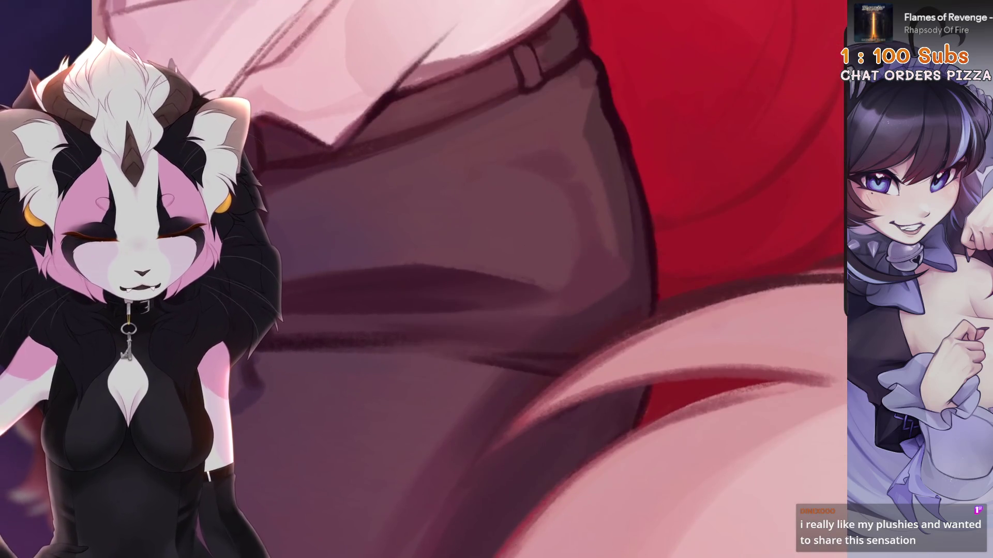
key("ctrl+z")
left_click_drag(559, 308, 440, 248)
left_click_drag(427, 436, 393, 403)
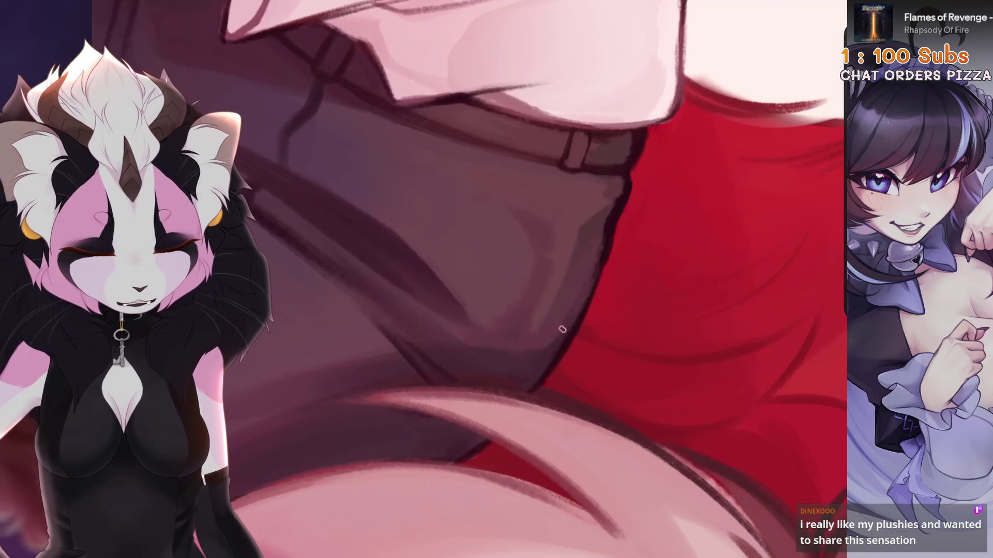
left_click_drag(574, 300, 631, 330)
left_click_drag(684, 291, 643, 270)
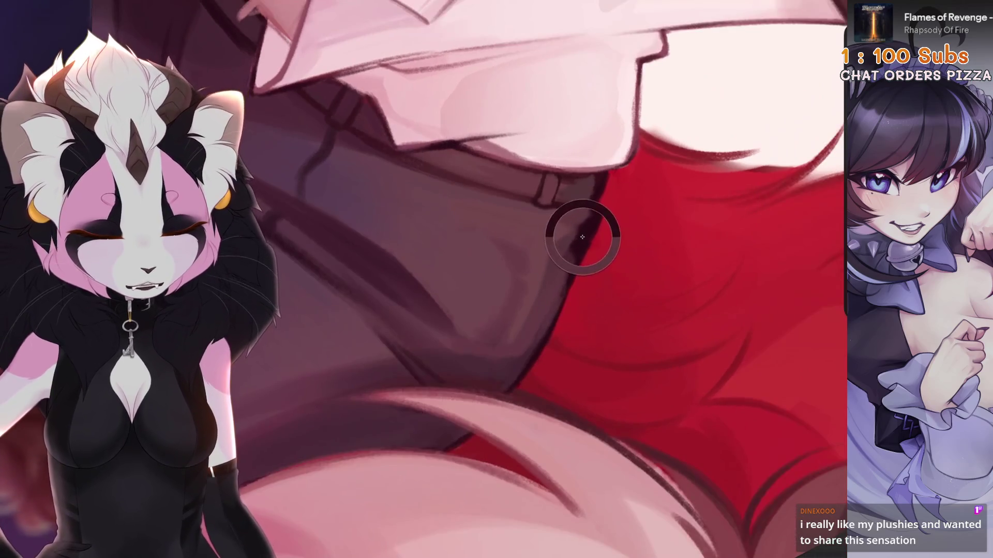
left_click_drag(532, 239, 497, 247)
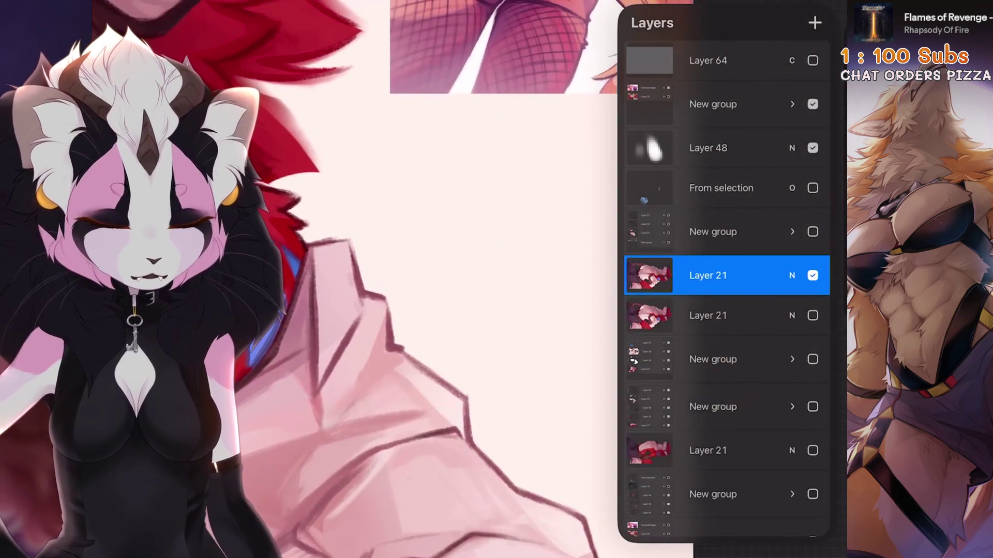
Step: Draw a first stick figure with a round head, body loop, two legs and short arm marks
mouse_move(548, 157)
left_mouse_down()
mouse_move(563, 207)
mouse_move(569, 165)
left_mouse_up()
left_click_drag(533, 215, 530, 290)
key("ctrl+z")
left_click_drag(538, 215, 497, 274)
key("ctrl+z")
mouse_move(536, 217)
left_mouse_down()
mouse_move(556, 342)
mouse_move(532, 213)
left_mouse_up()
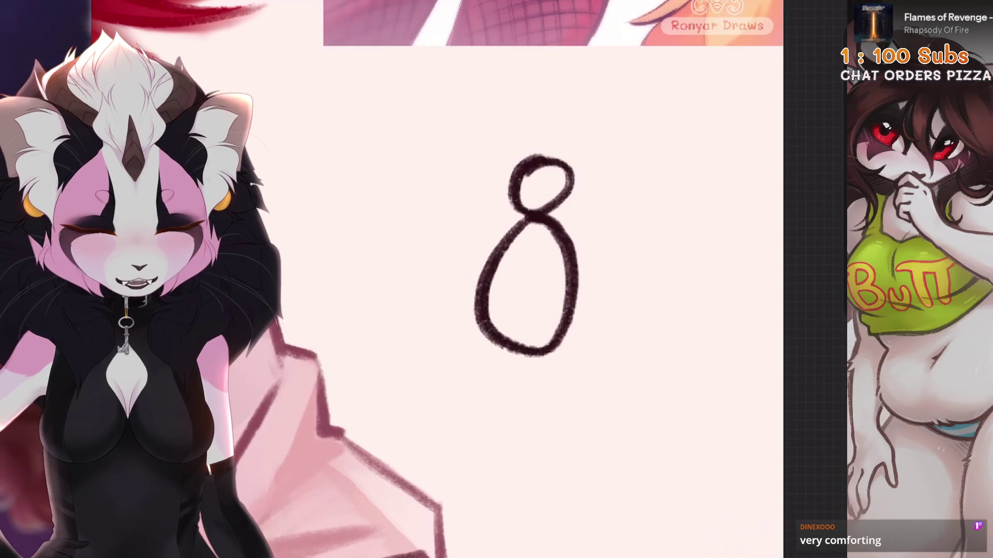
left_click_drag(507, 352, 514, 406)
left_click_drag(543, 357, 541, 400)
mouse_move(512, 248)
left_mouse_down()
mouse_move(506, 269)
mouse_move(540, 278)
left_mouse_up()
scroll(540, 281, "up", 1)
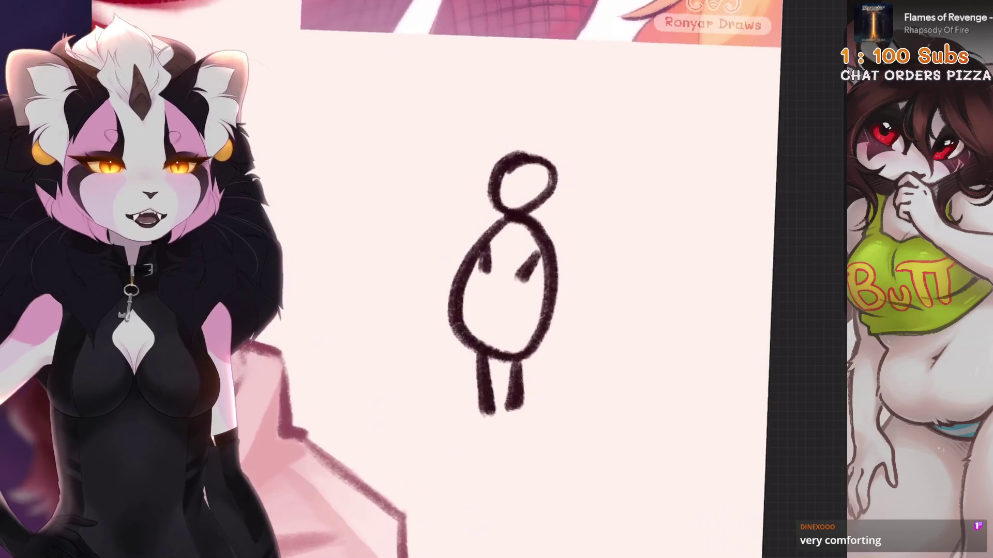
Step: Add a second figure's head and body and a horizontal arm line across both figures
left_click_drag(572, 154, 578, 154)
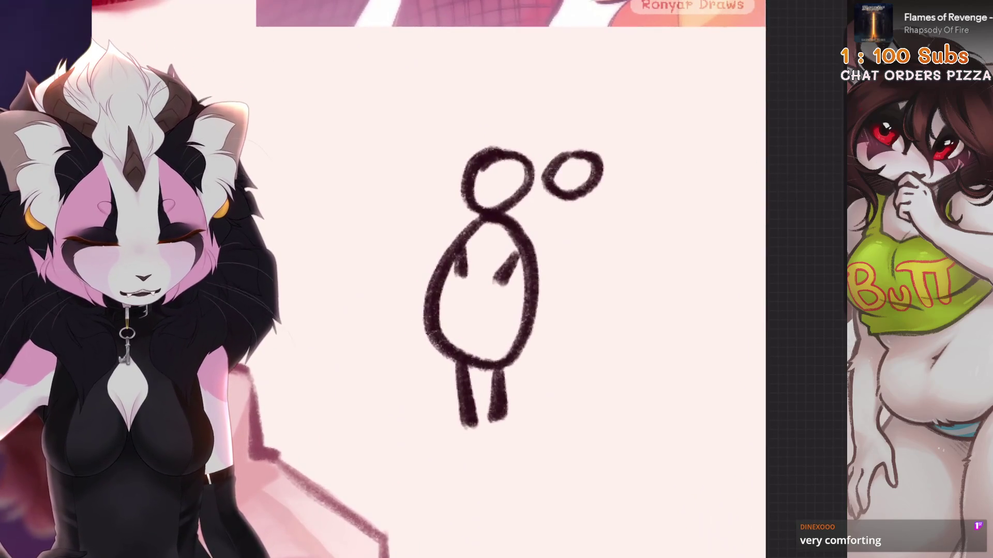
mouse_move(533, 235)
left_mouse_down()
mouse_move(574, 206)
mouse_move(564, 331)
mouse_move(548, 303)
mouse_move(620, 308)
mouse_move(580, 225)
mouse_move(555, 207)
left_mouse_up()
key("ctrl+z")
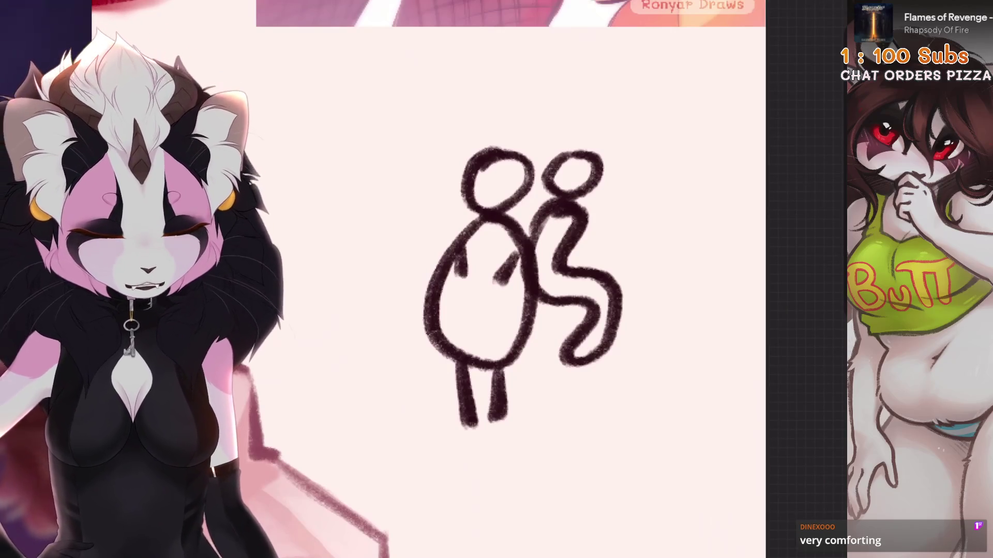
left_click_drag(380, 263, 678, 198)
key("ctrl+z")
key("ctrl+z")
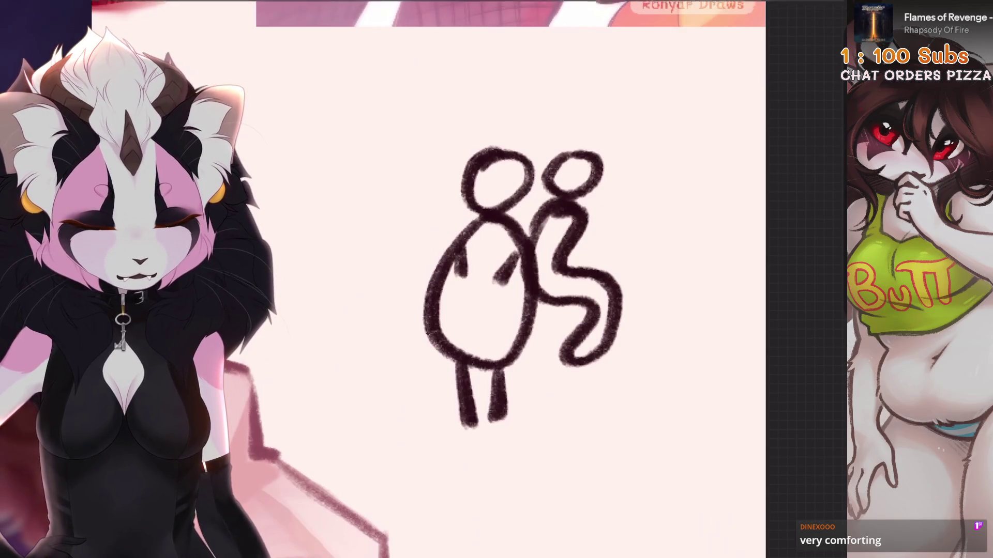
left_click_drag(397, 227, 643, 229)
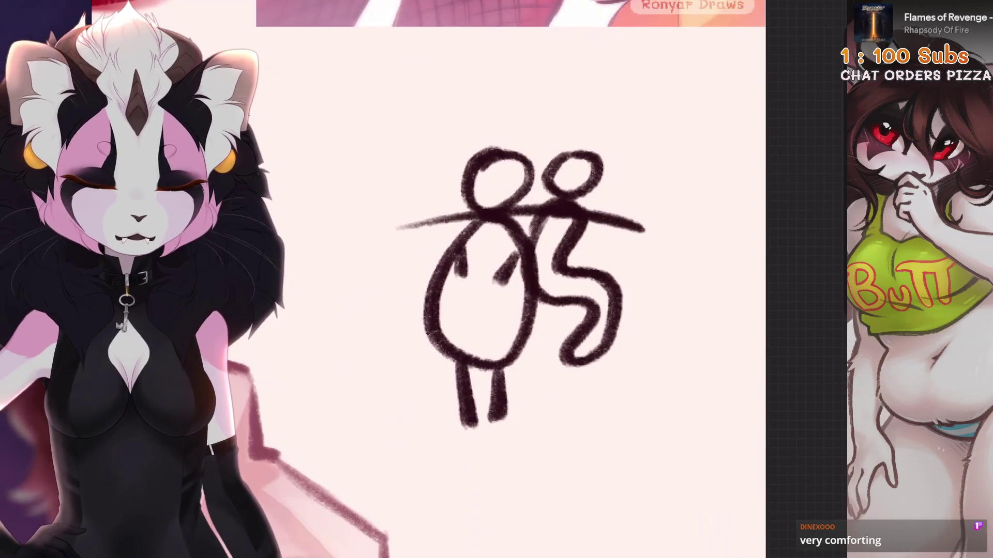
mouse_move(480, 215)
left_mouse_down()
mouse_move(466, 243)
mouse_move(496, 217)
mouse_move(464, 287)
left_mouse_up()
key("ctrl+z")
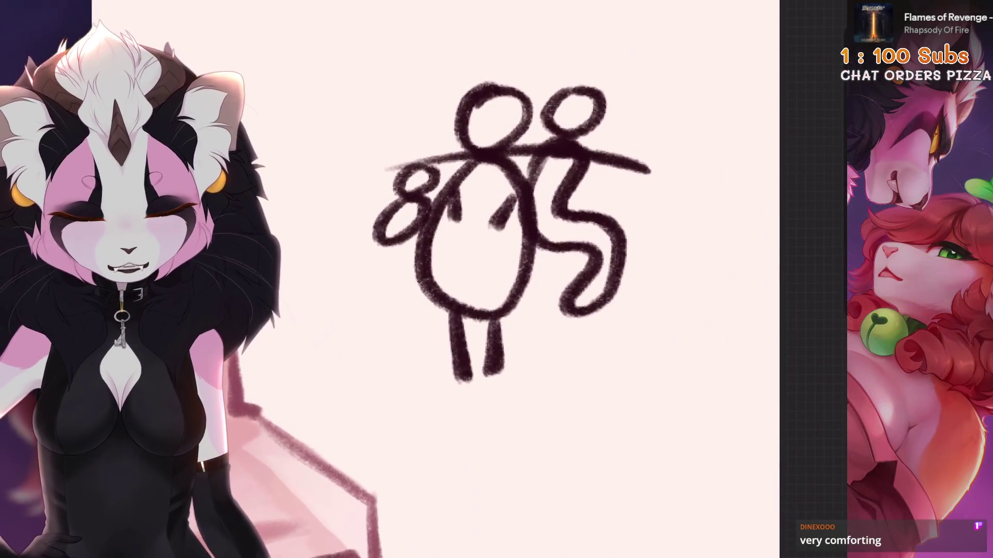
Step: Try hatching and a tapered line over the figures, then undo both
key("ctrl+[")
key("ctrl+[")
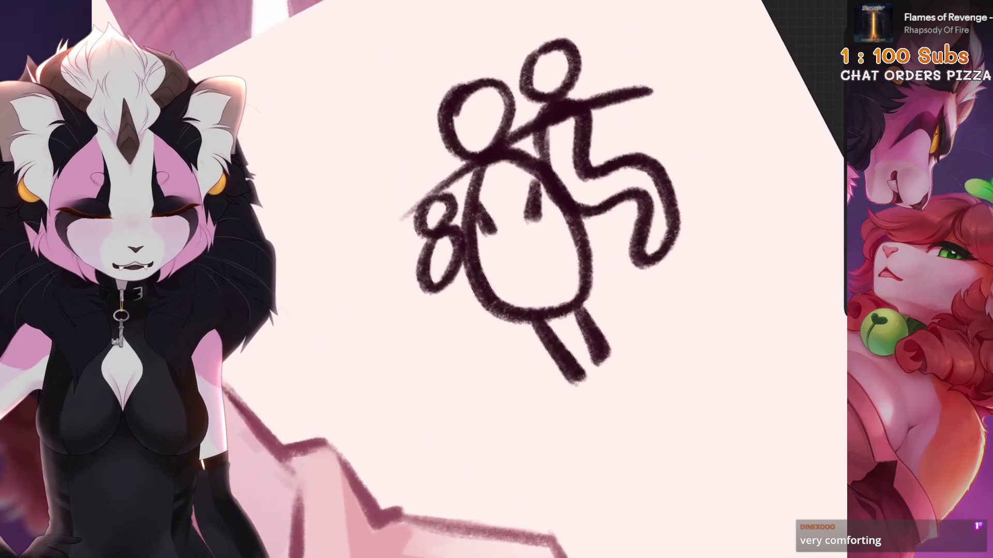
mouse_move(652, 92)
left_mouse_down()
mouse_move(670, 94)
mouse_move(704, 150)
mouse_move(589, 276)
mouse_move(713, 222)
left_mouse_up()
key("ctrl+]")
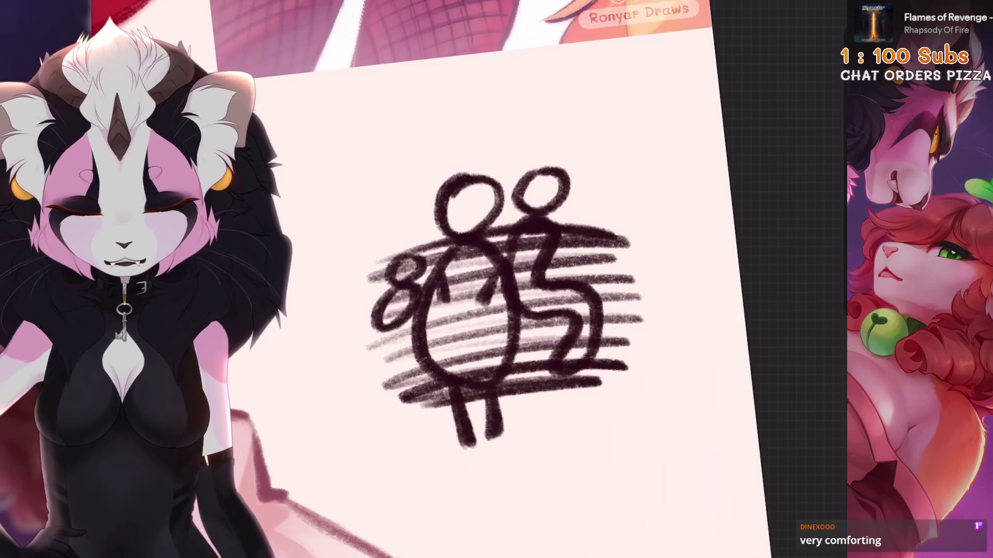
key("ctrl+z")
key("ctrl+z")
key("ctrl+z")
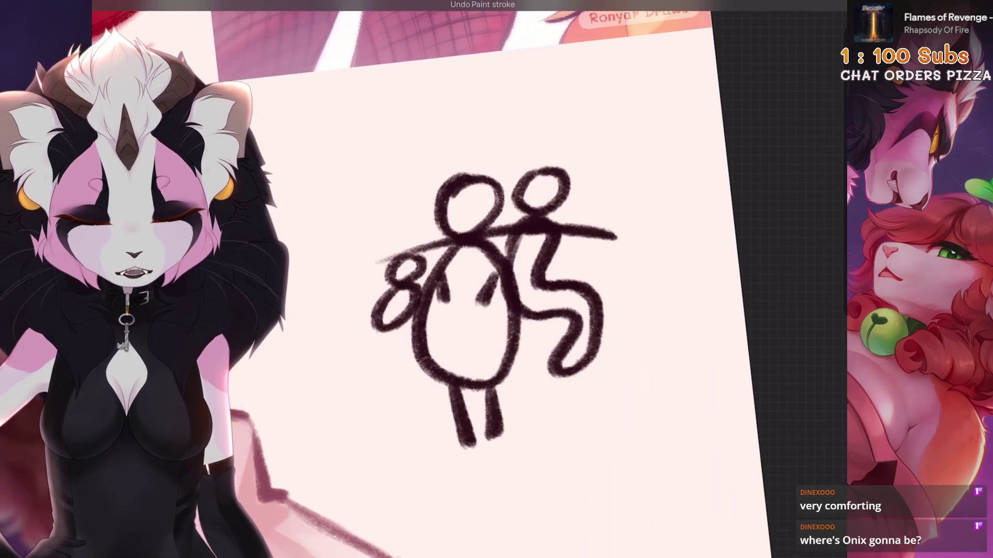
key("ctrl+minus")
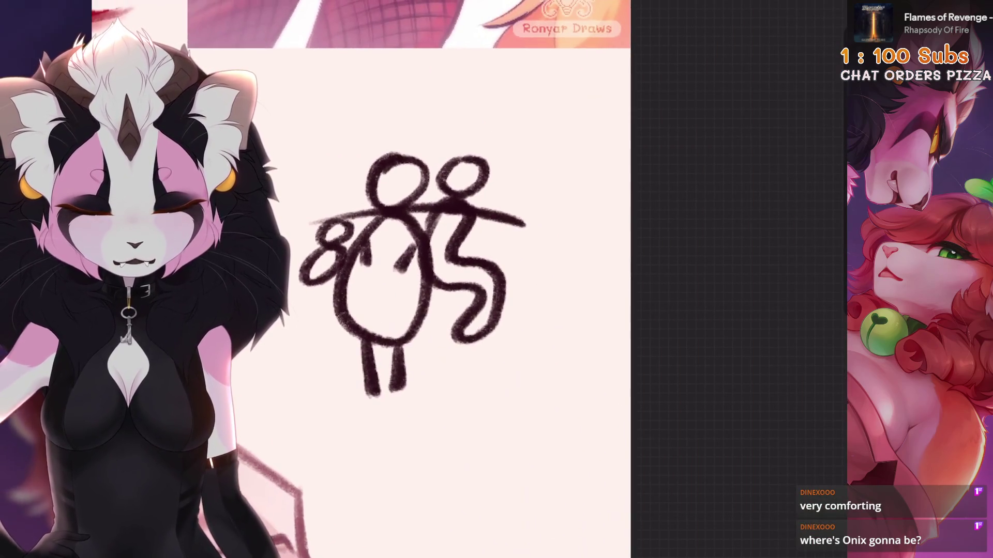
key("ctrl+plus")
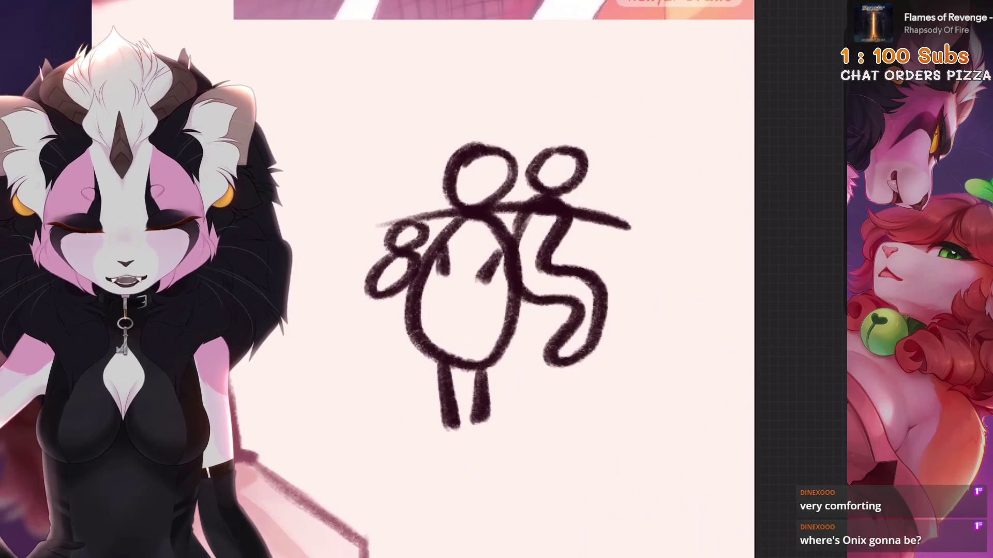
key("ctrl+plus")
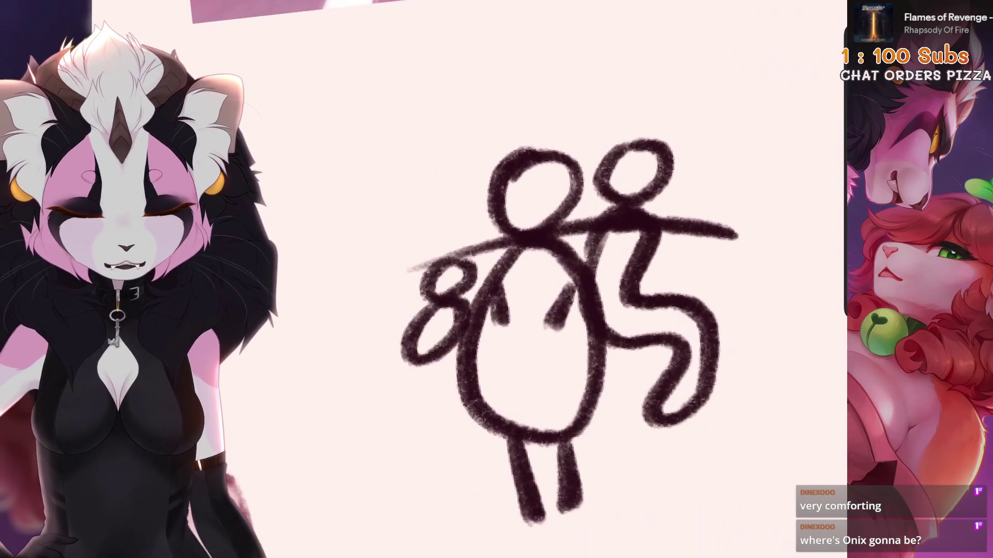
key("ctrl+z")
mouse_move(509, 158)
left_mouse_down()
mouse_move(385, 192)
mouse_move(393, 266)
left_mouse_up()
key("ctrl+z")
key("ctrl+z")
Step: Sketch a box above each of the two stick figures
mouse_move(558, 140)
left_mouse_down()
mouse_move(375, 197)
mouse_move(489, 235)
left_mouse_up()
key("ctrl+minus")
mouse_move(489, 194)
left_mouse_down()
mouse_move(631, 191)
mouse_move(635, 257)
mouse_move(553, 257)
left_mouse_up()
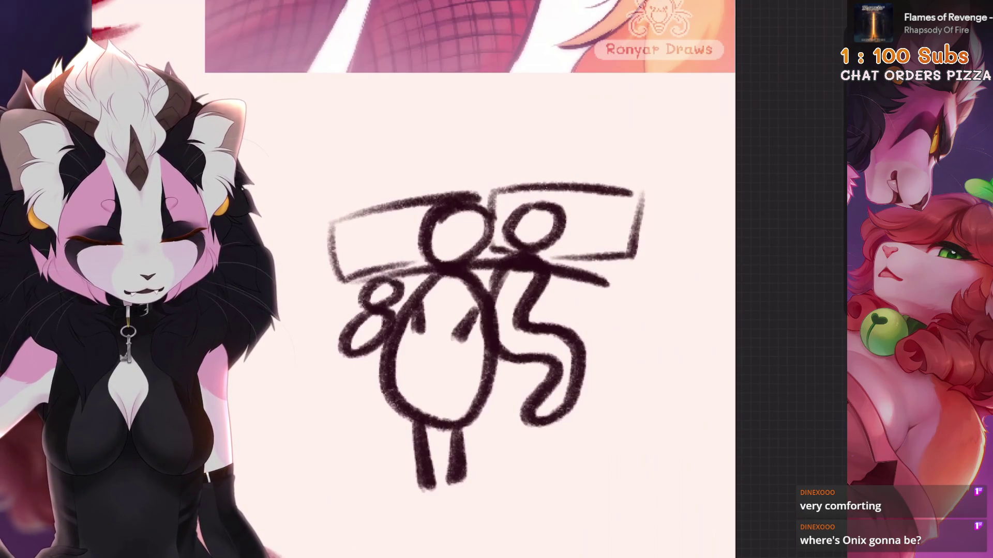
key("ctrl+minus")
key("ctrl+plus")
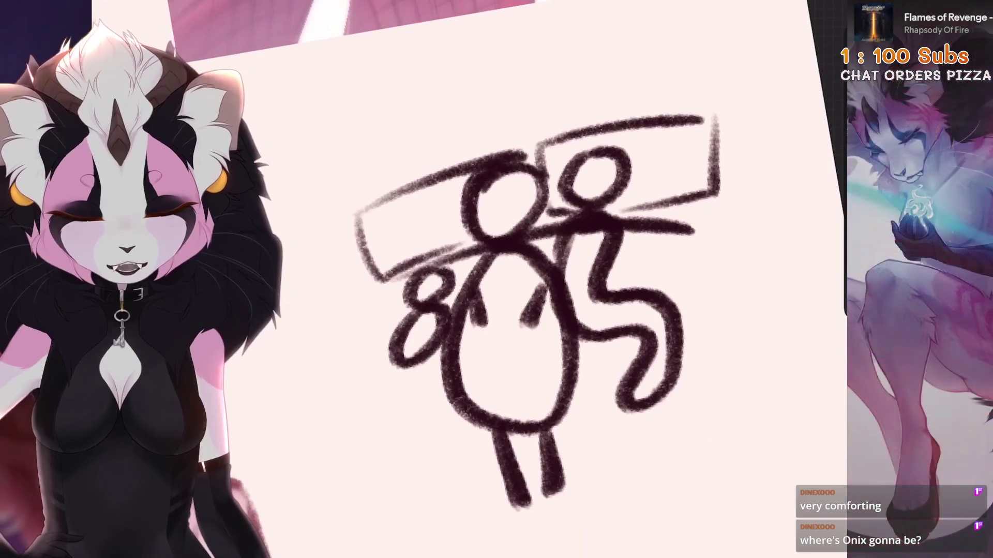
Step: Draw an oval beside the head and another inside the right box, redrawing the misplaced one
mouse_move(455, 170)
left_mouse_down()
mouse_move(408, 243)
mouse_move(393, 166)
left_mouse_up()
key("ctrl+minus")
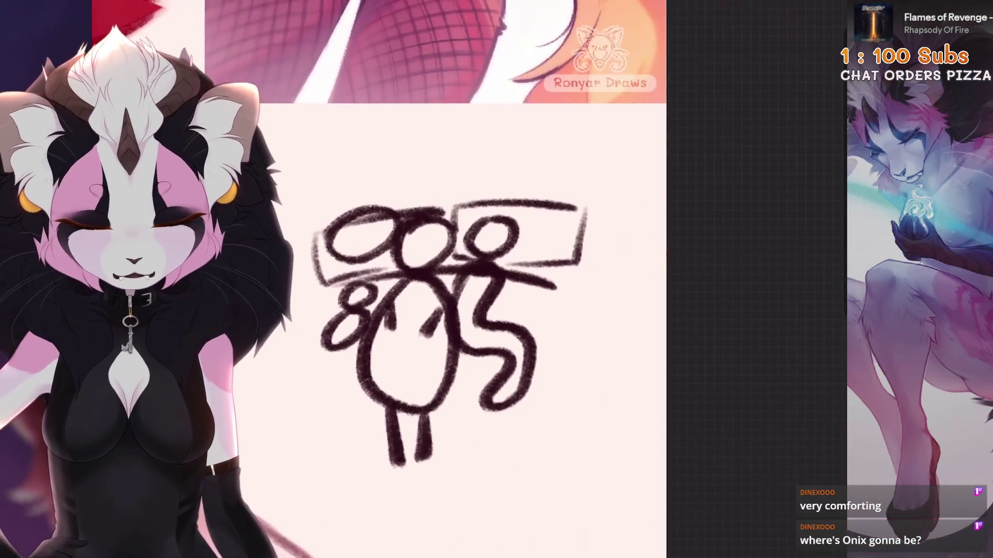
key("ctrl+minus")
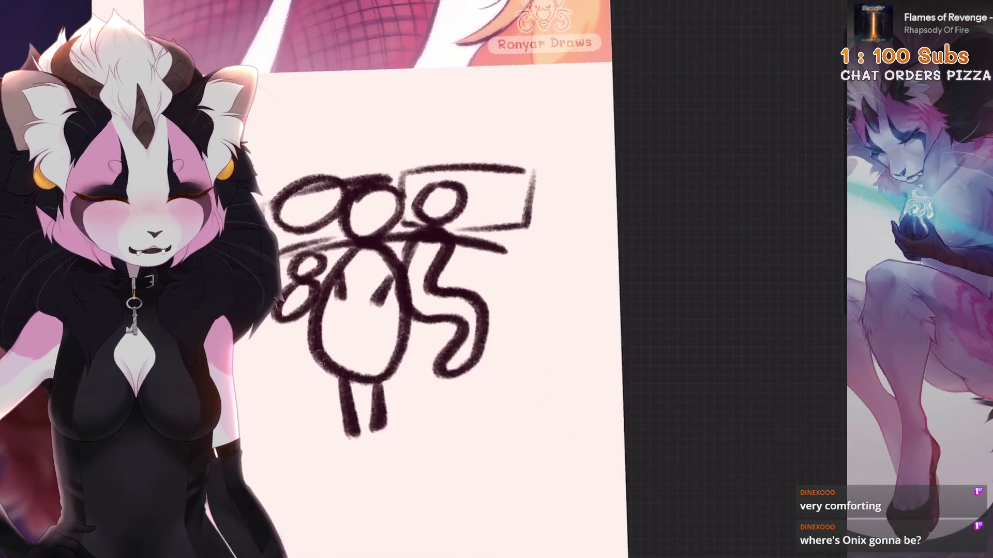
mouse_move(525, 173)
left_mouse_down()
mouse_move(468, 194)
mouse_move(537, 170)
left_mouse_up()
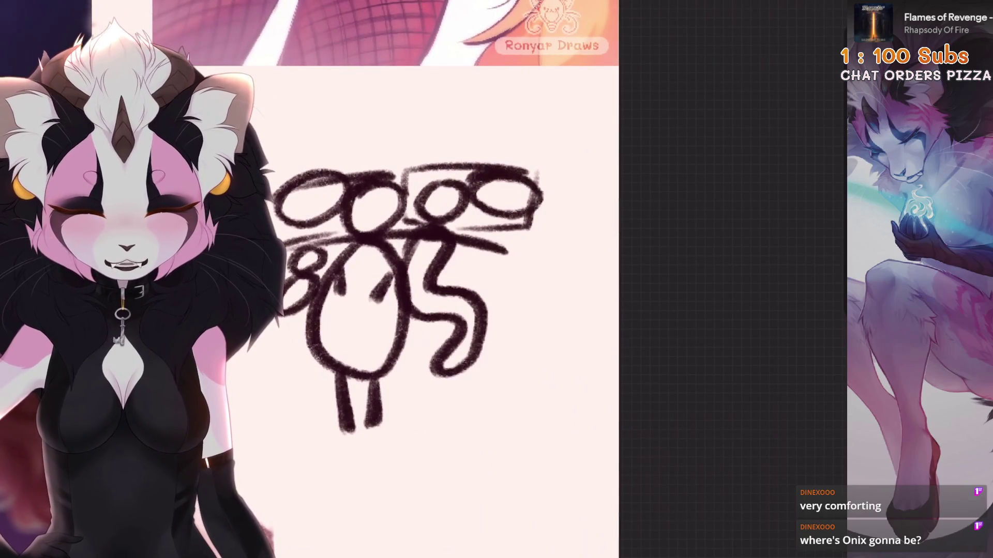
key("ctrl+z")
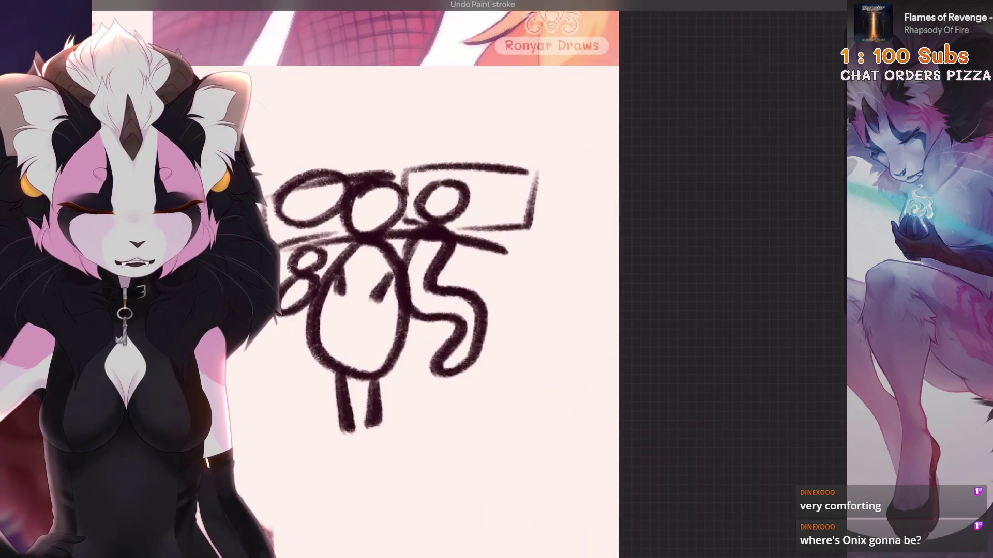
mouse_move(514, 141)
left_mouse_down()
mouse_move(445, 171)
mouse_move(455, 199)
left_mouse_up()
key("ctrl+z")
mouse_move(537, 155)
left_mouse_down()
mouse_move(483, 210)
mouse_move(499, 142)
left_mouse_up()
key("5")
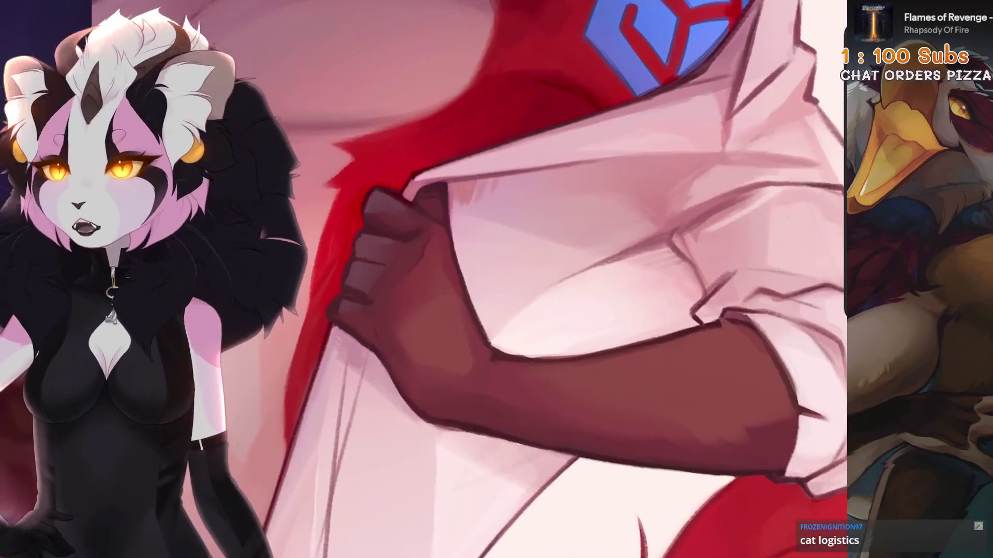
Step: Paint a short dark stroke on the fist outline, then undo recent strokes
scroll(496, 279, "up", 2)
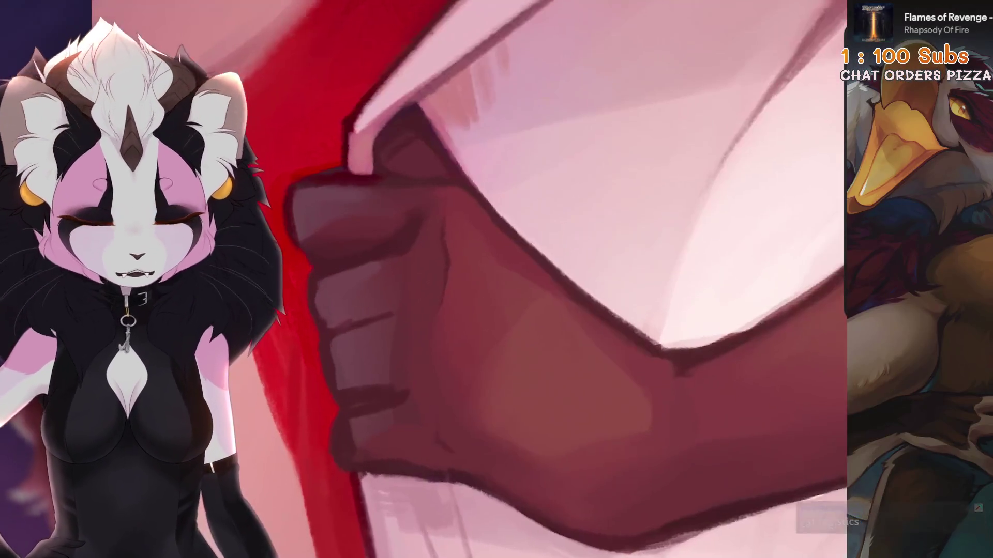
left_click_drag(436, 304, 405, 317)
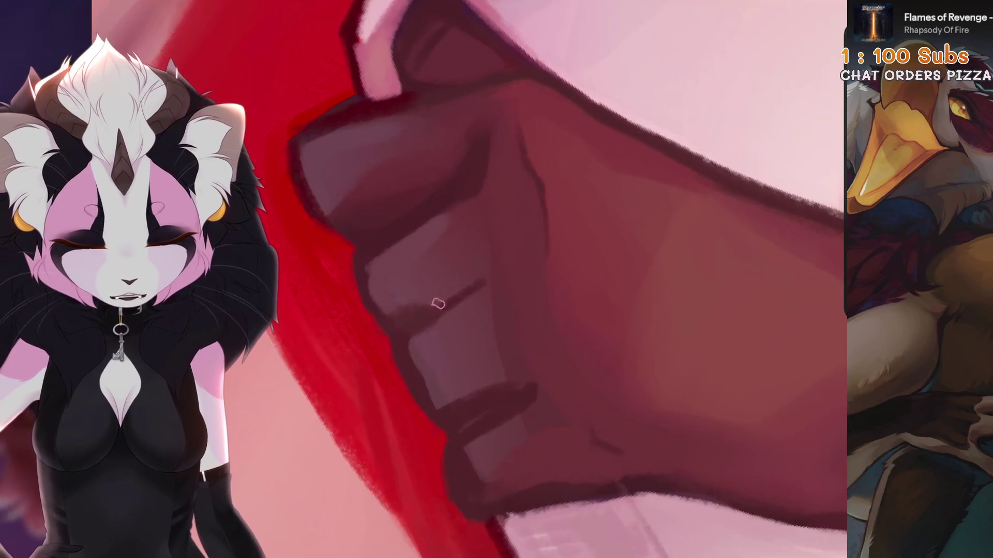
scroll(496, 279, "down", 2)
key("ctrl+z")
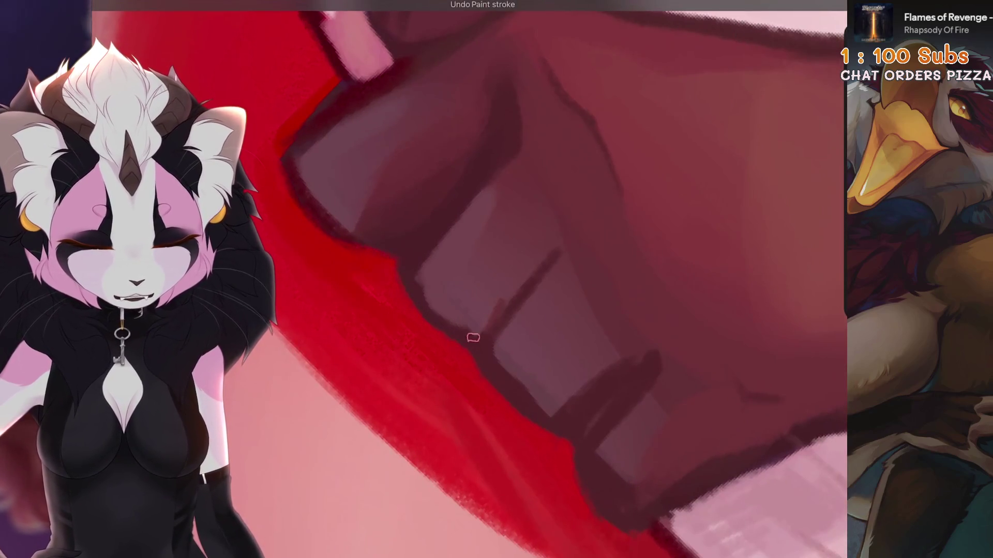
scroll(496, 279, "down", 2)
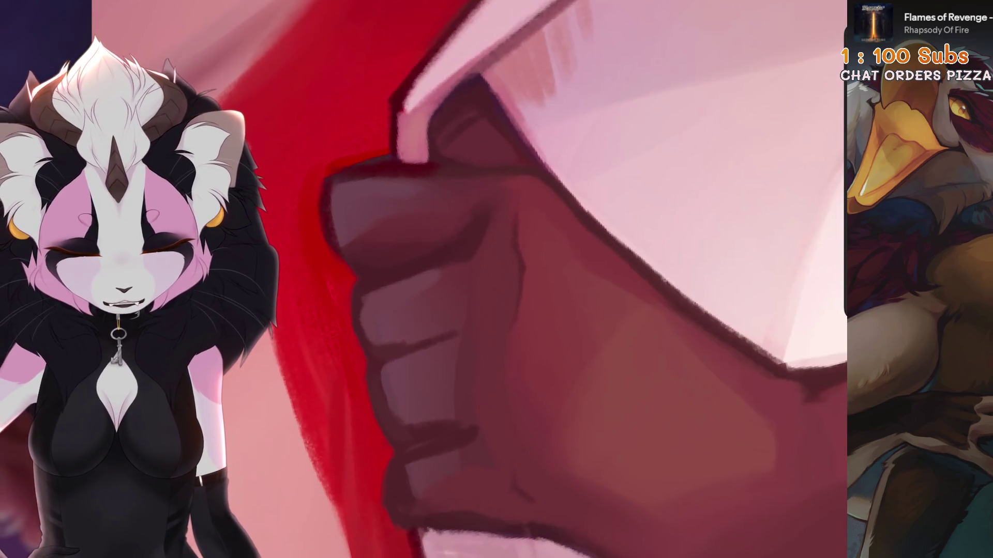
scroll(409, 427, "up", 2)
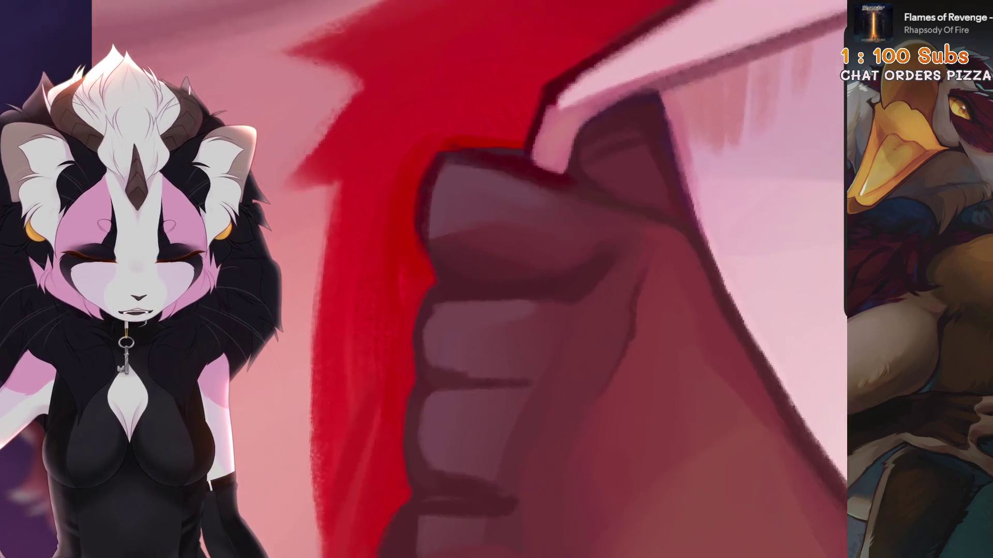
scroll(452, 333, "down", 2)
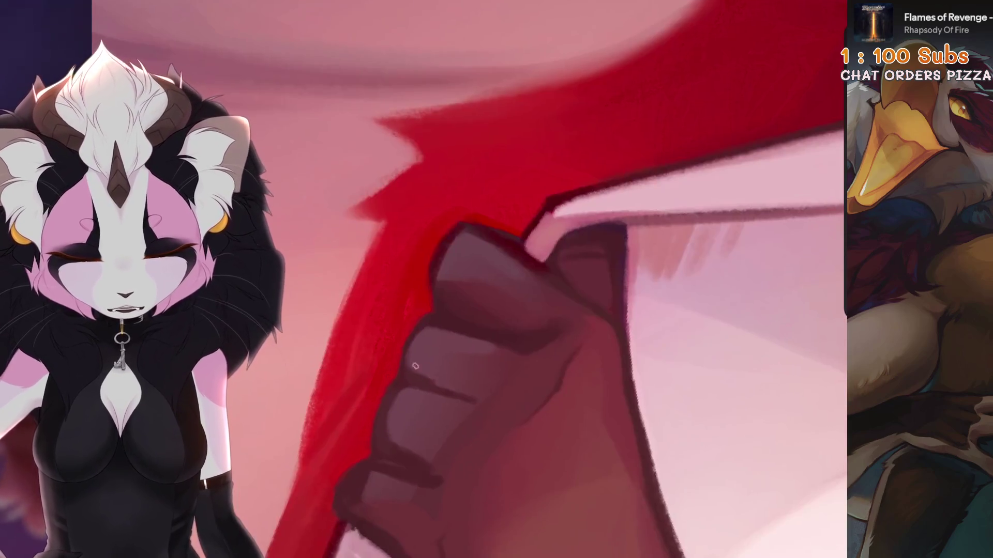
scroll(424, 374, "up", 2)
scroll(522, 281, "down", 2)
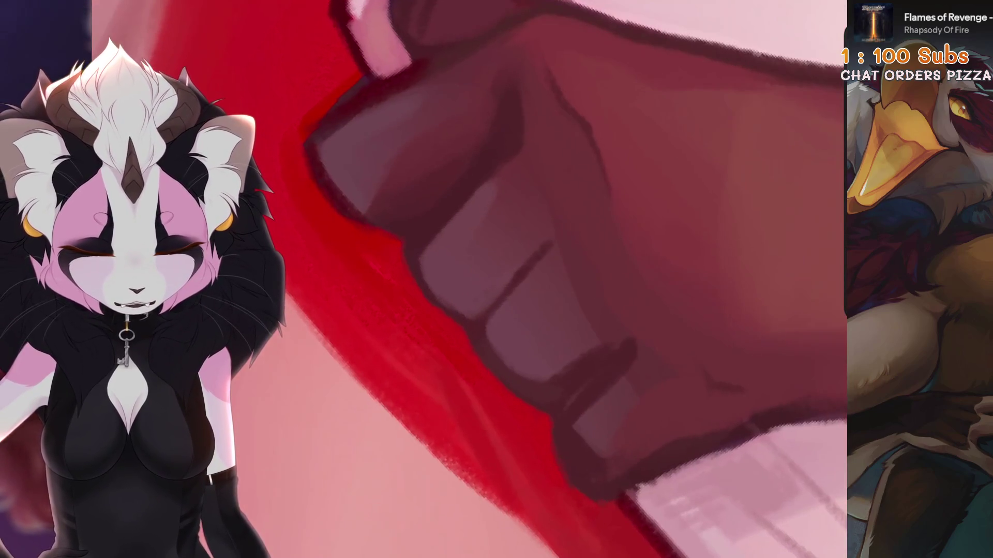
key("ctrl+z")
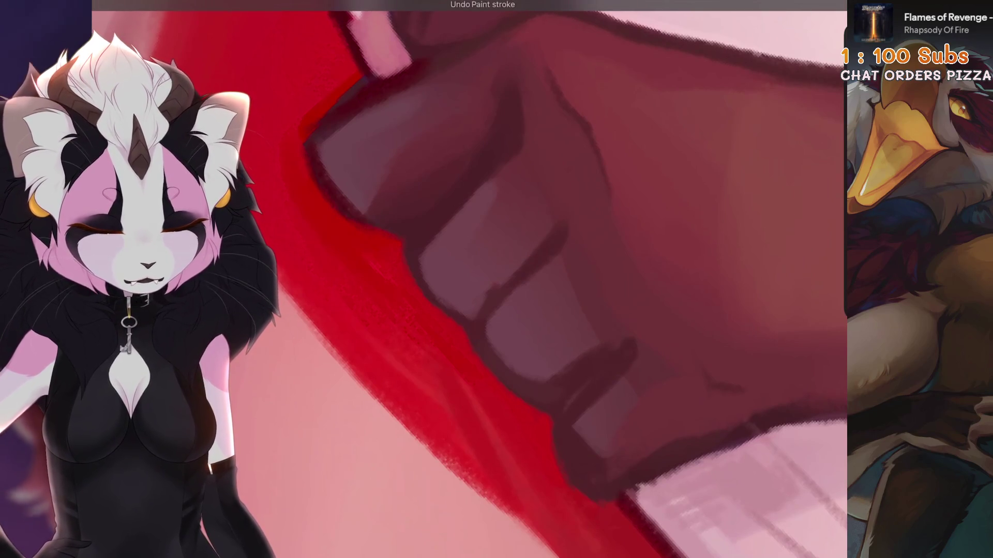
scroll(465, 310, "down", 2)
scroll(496, 279, "up", 3)
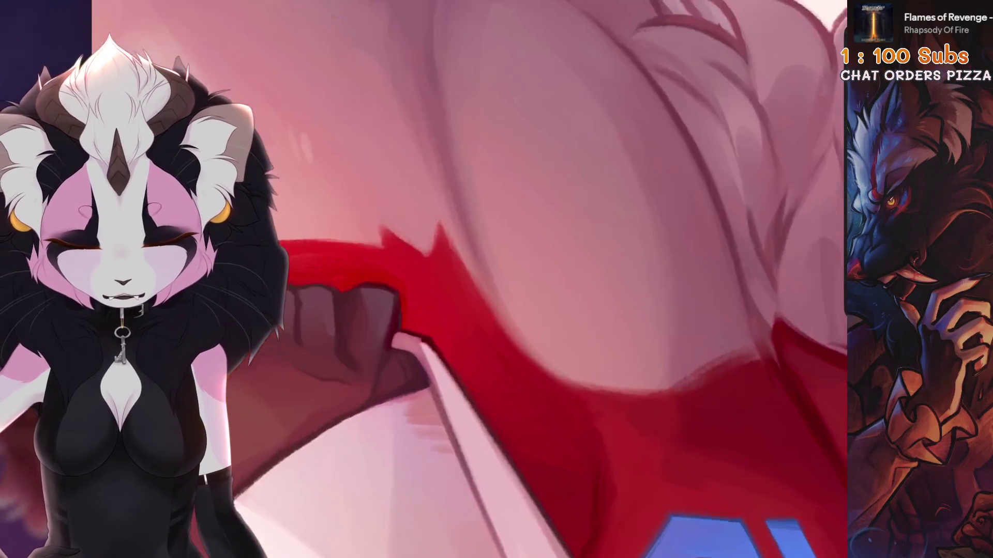
scroll(469, 250, "up", 1)
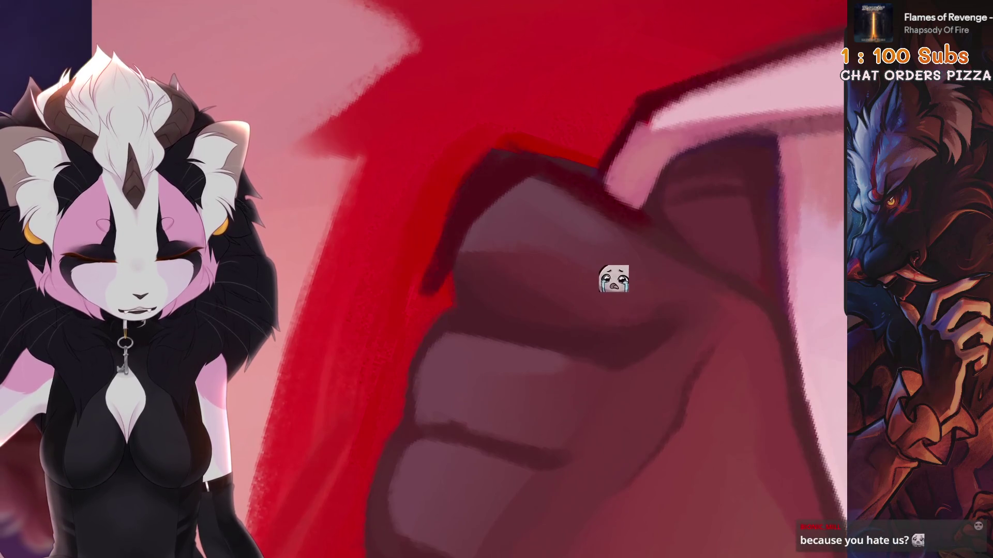
scroll(424, 325, "up", 1)
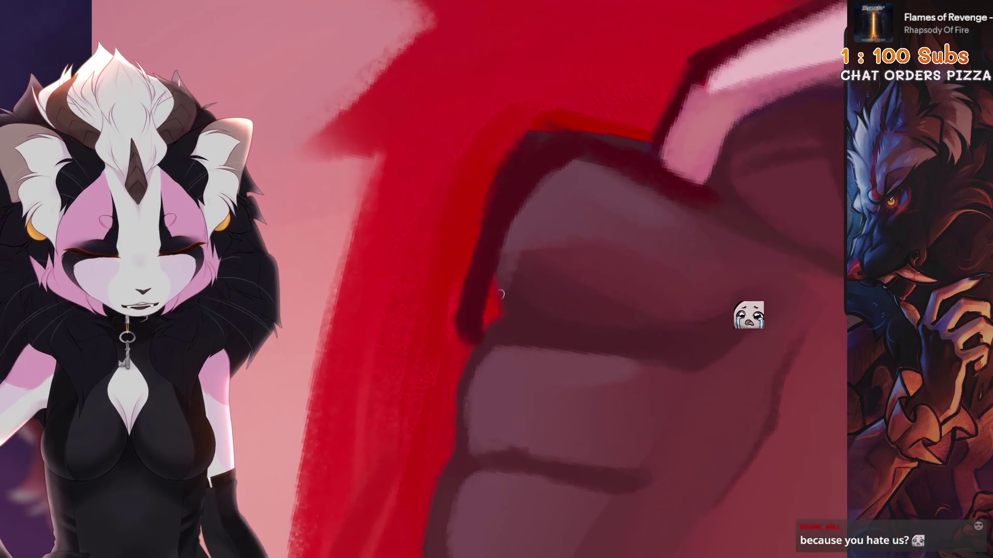
scroll(479, 328, "down", 1)
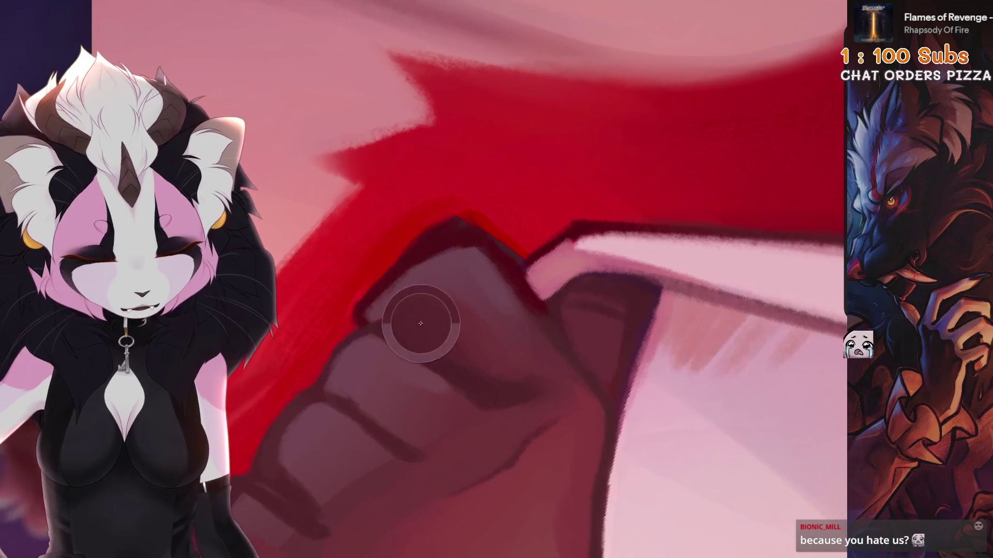
scroll(408, 290, "down", 1)
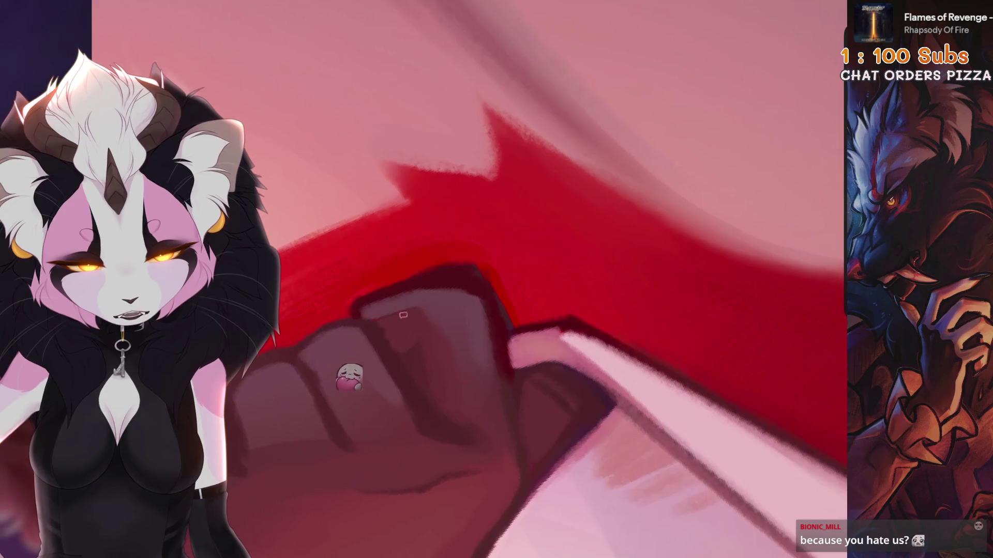
scroll(414, 320, "up", 3)
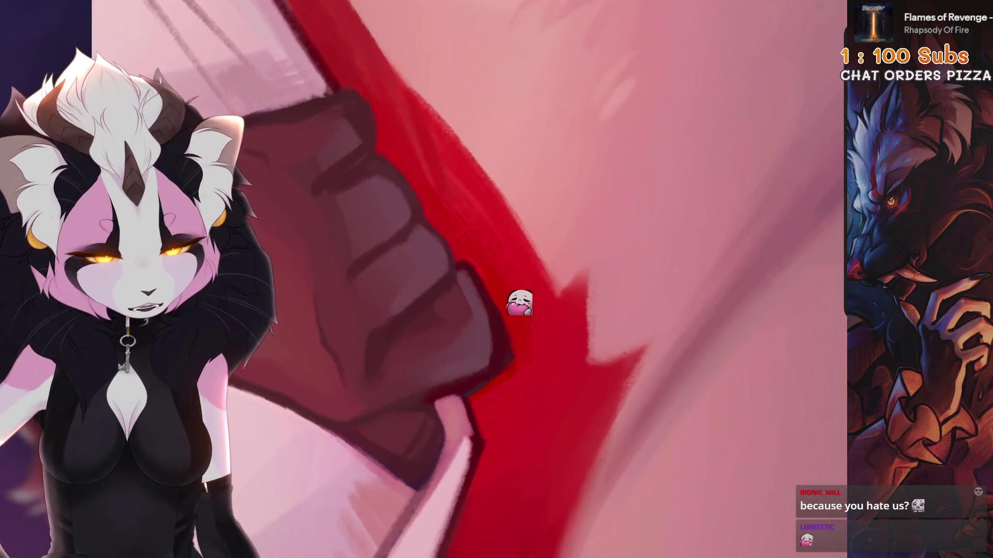
scroll(403, 315, "up", 1)
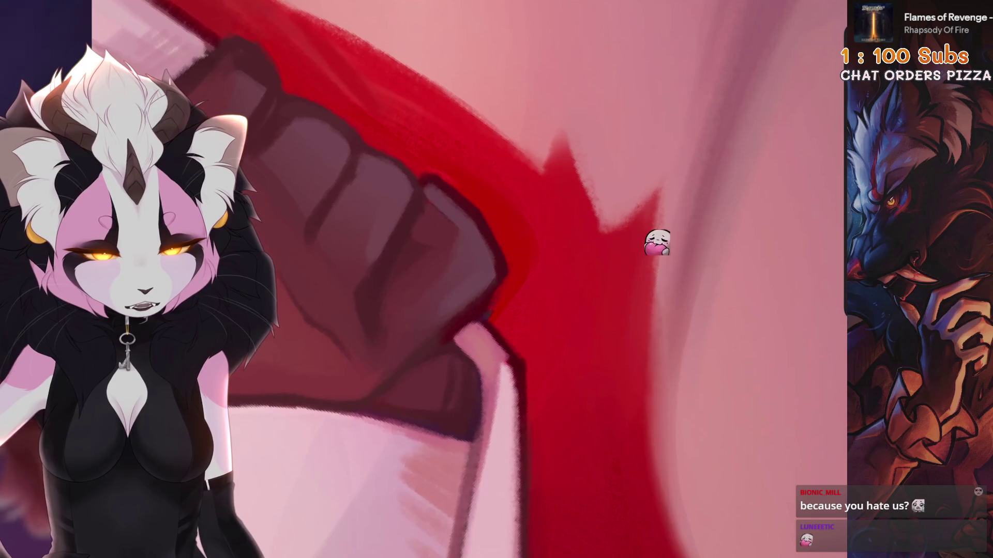
Step: Undo several more recent paint strokes on the fist, checking the colours along the way
key("ctrl+z")
scroll(491, 313, "down", 3)
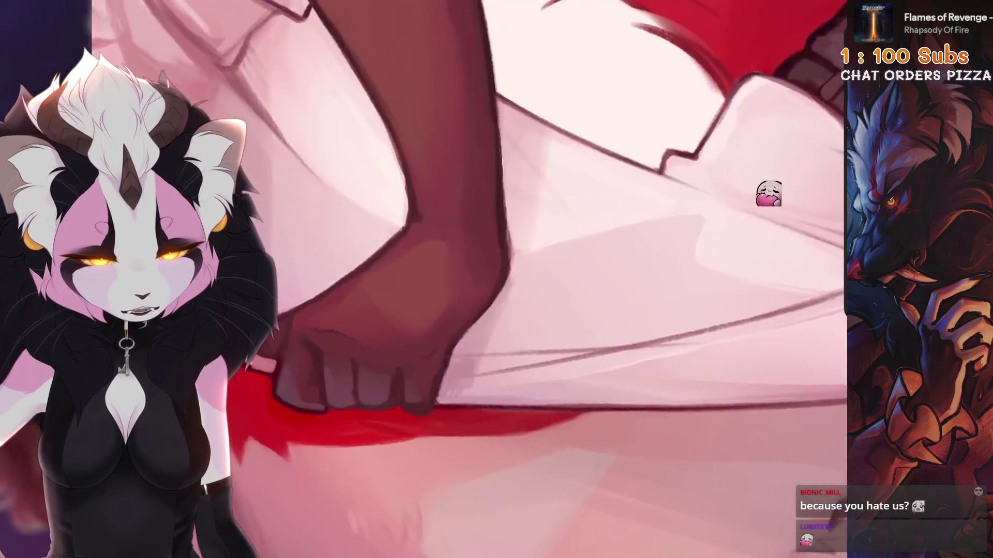
scroll(491, 313, "up", 4)
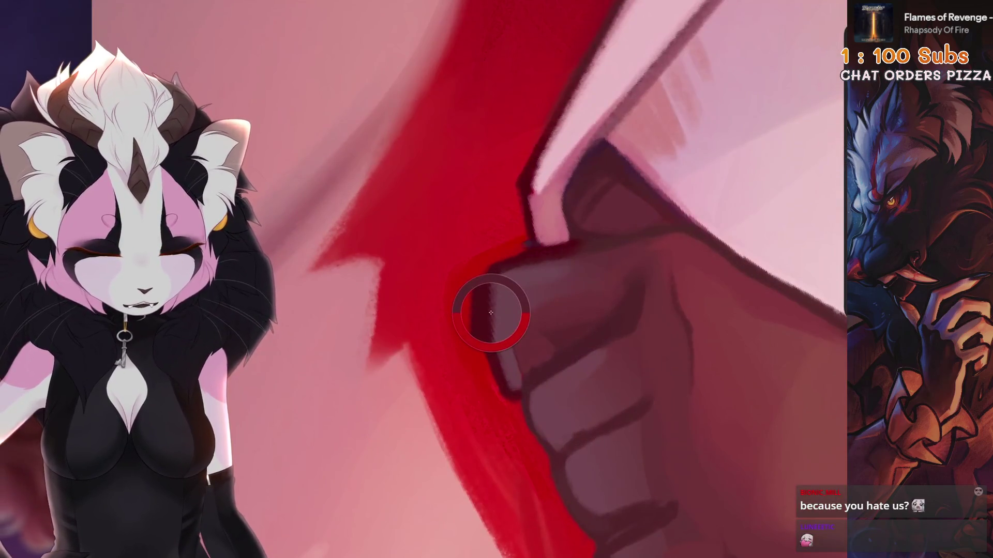
scroll(487, 246, "down", 1)
key("ctrl+z")
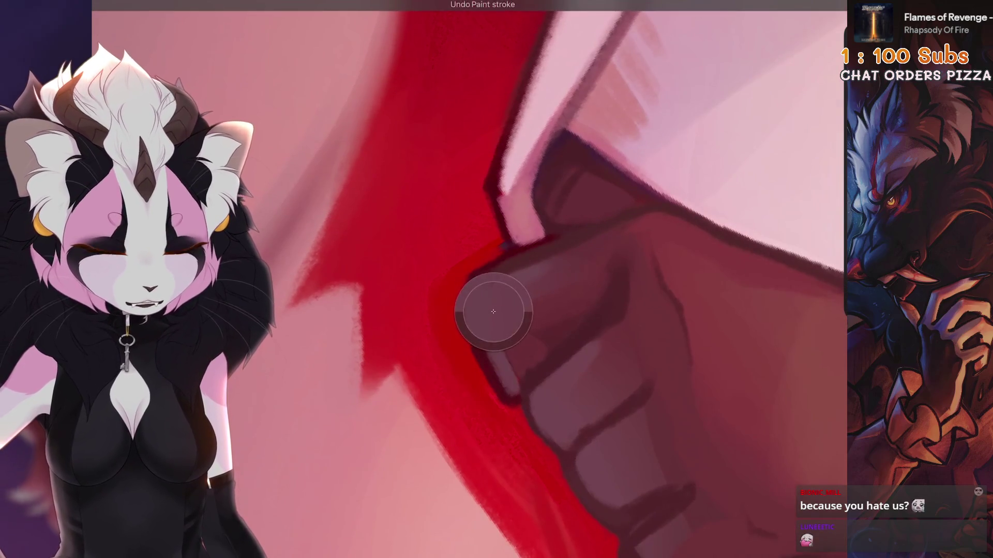
key("ctrl+z")
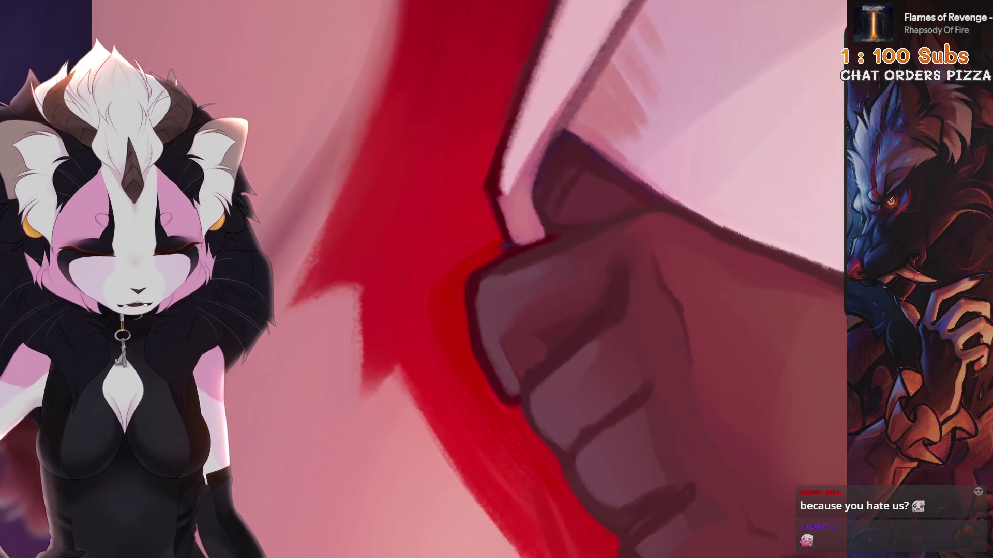
key("ctrl+z")
left_click_drag(604, 319, 504, 266)
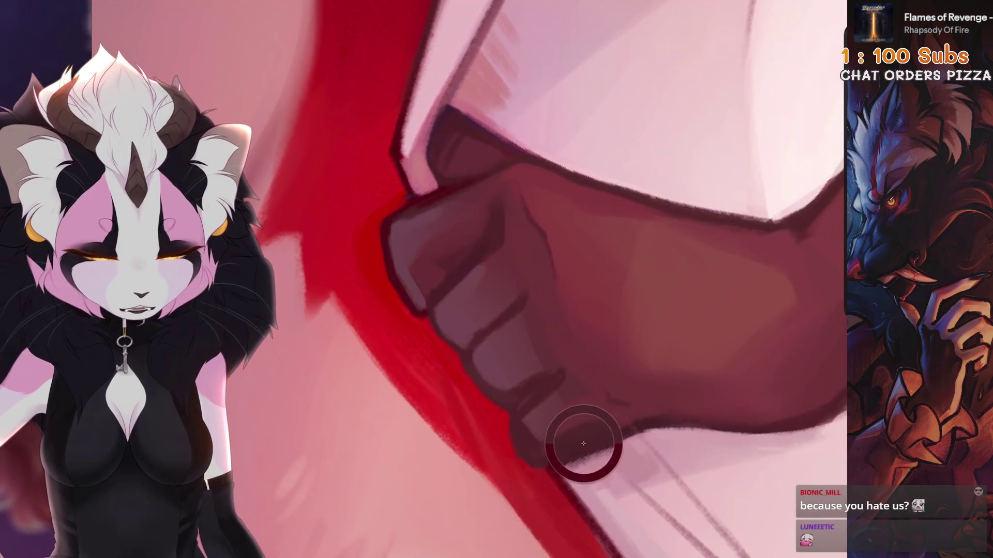
scroll(585, 443, "down", 1)
scroll(675, 263, "up", 1)
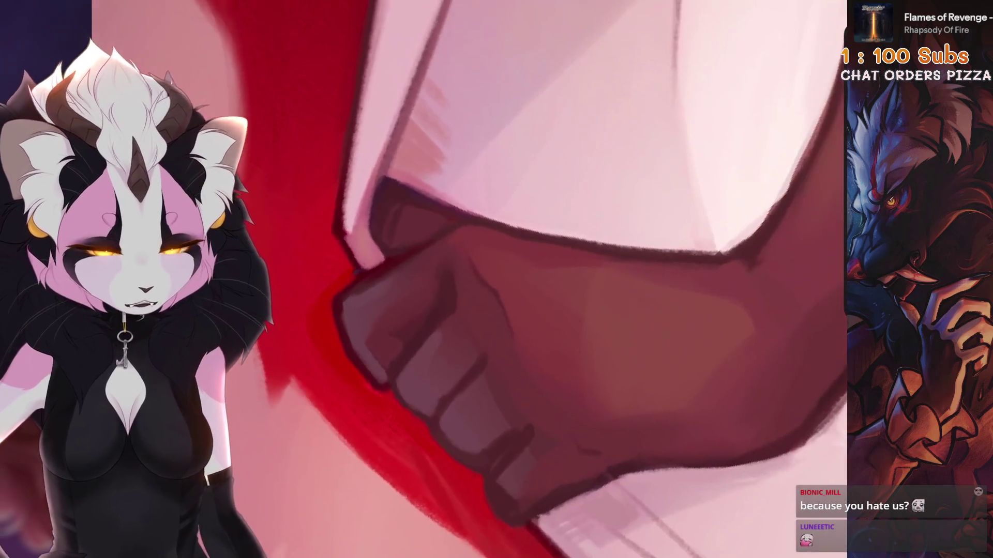
left_click(809, 4)
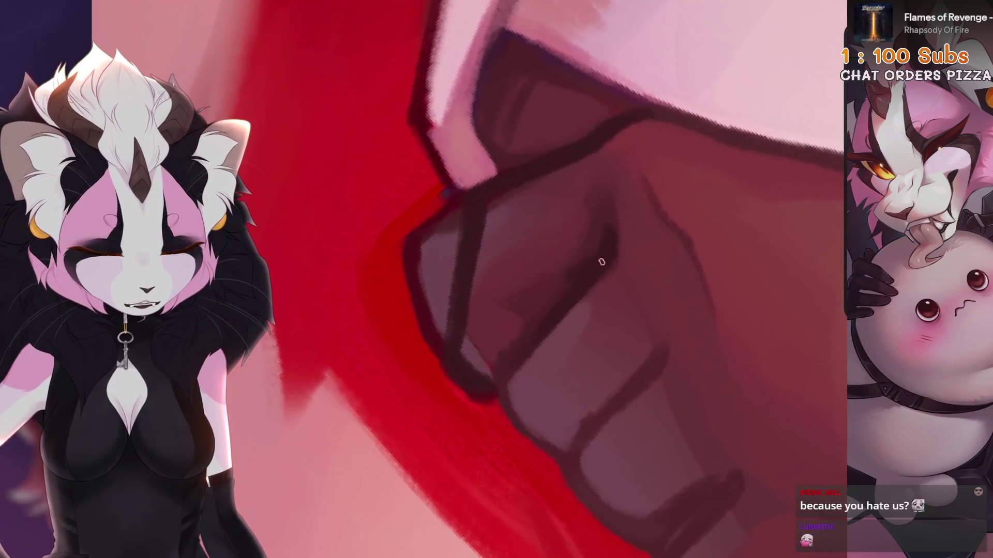
key("ctrl+z")
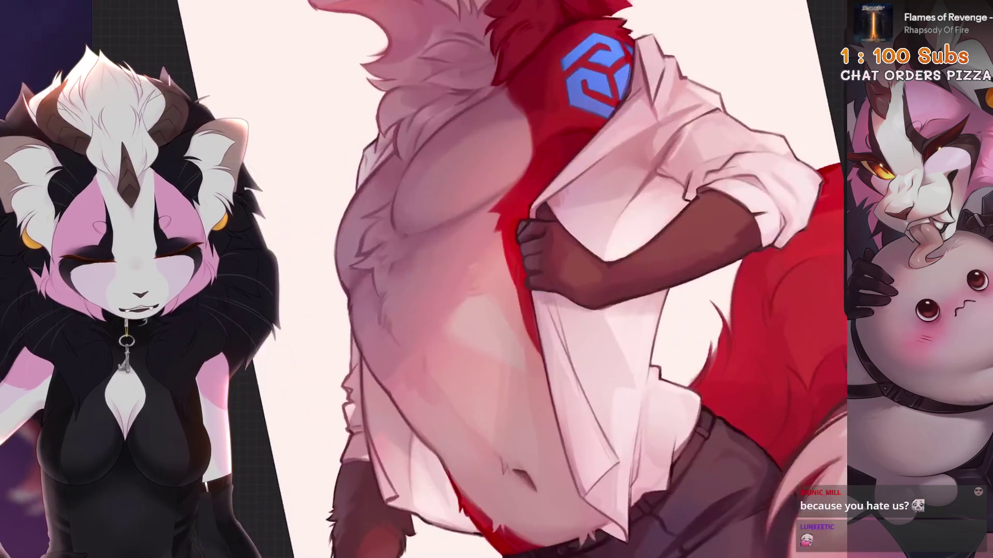
key("ctrl+z")
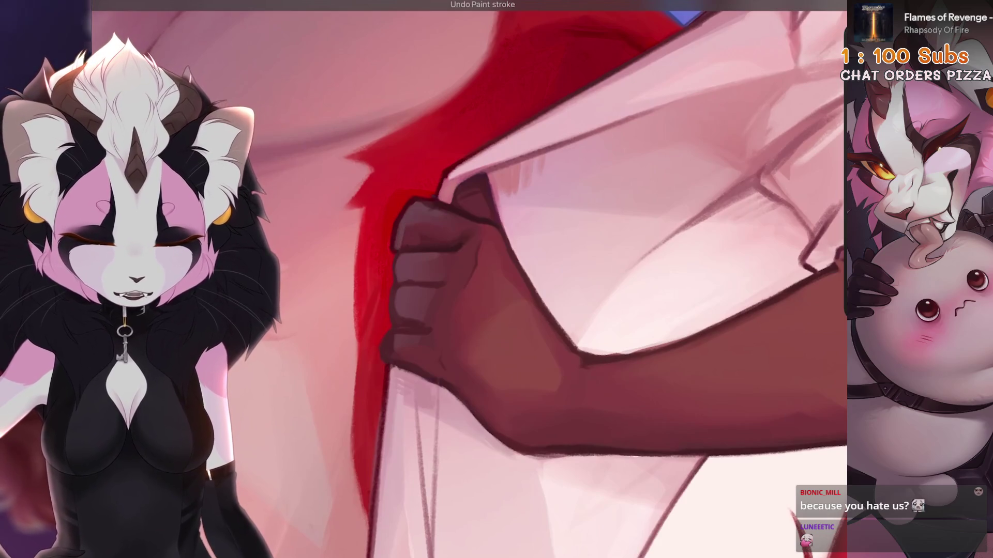
scroll(465, 280, "up", 3)
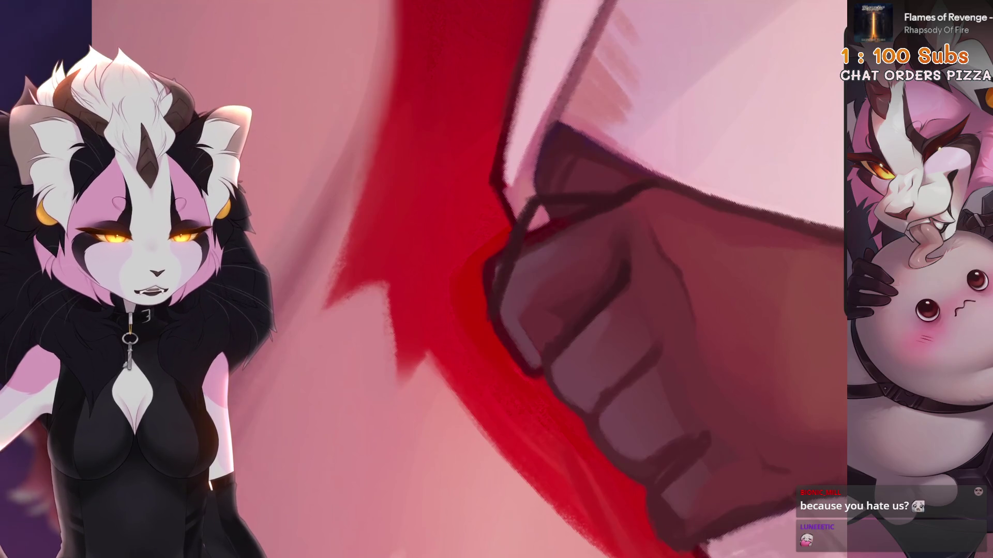
key("ctrl+z")
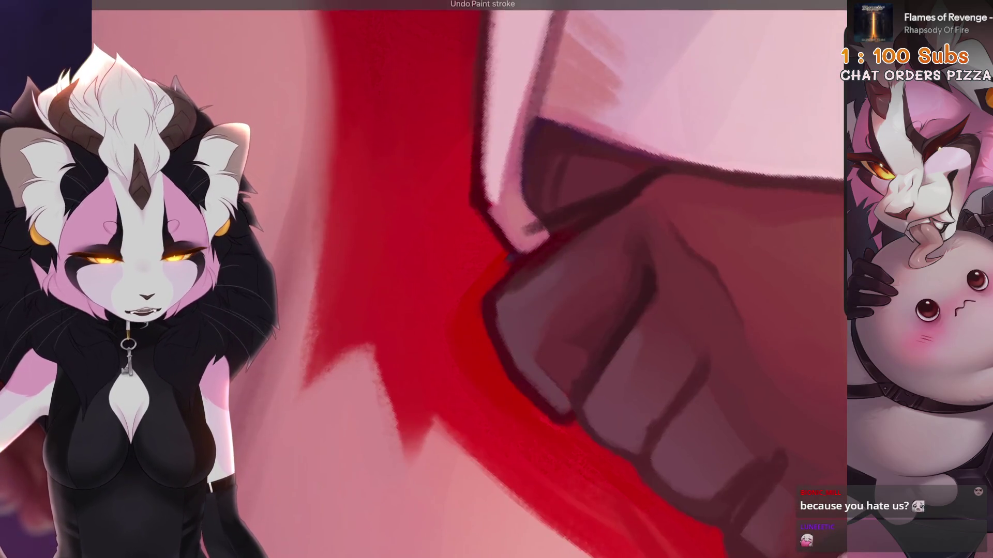
Step: Outline and shade the fist's left edge in dark strokes, undoing misplaced knuckle strokes
mouse_move(659, 172)
left_mouse_down()
mouse_move(504, 247)
mouse_move(523, 344)
mouse_move(568, 413)
left_mouse_up()
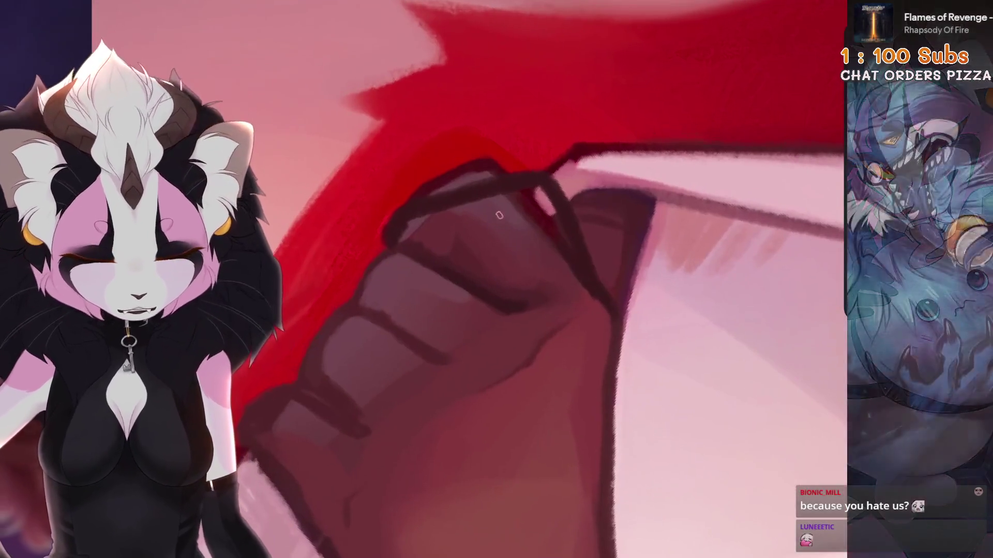
key("ctrl+z")
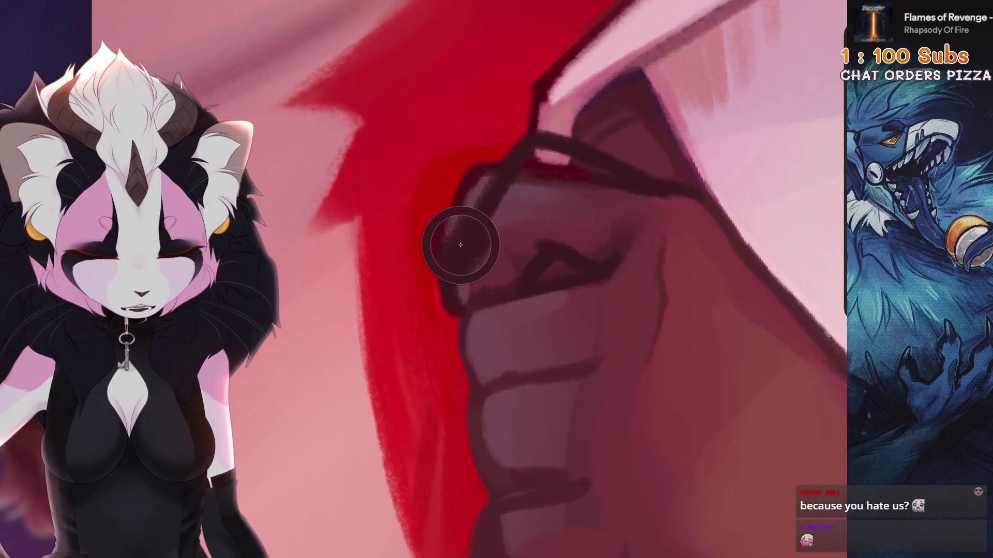
left_click_drag(477, 167, 449, 308)
left_click_drag(532, 166, 481, 243)
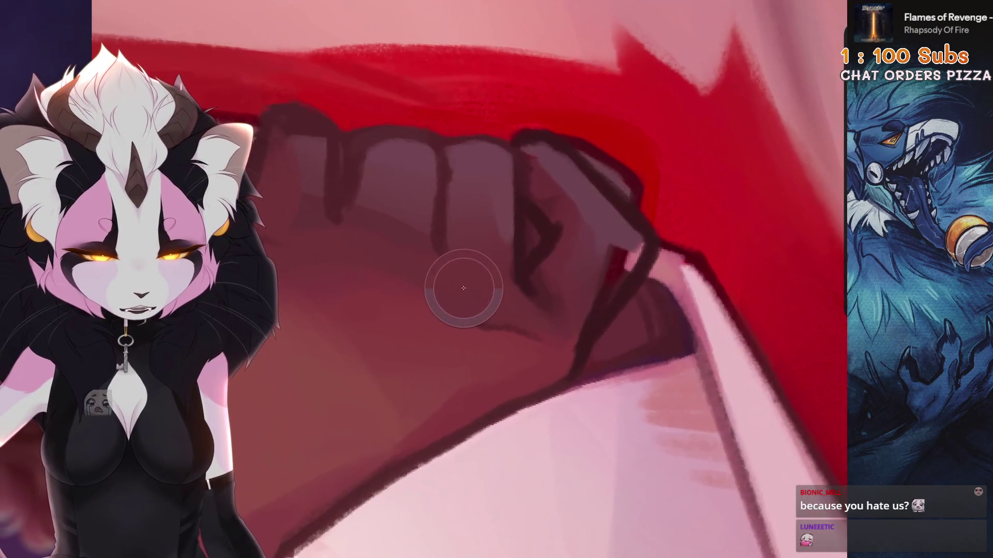
left_click_drag(579, 331, 622, 249)
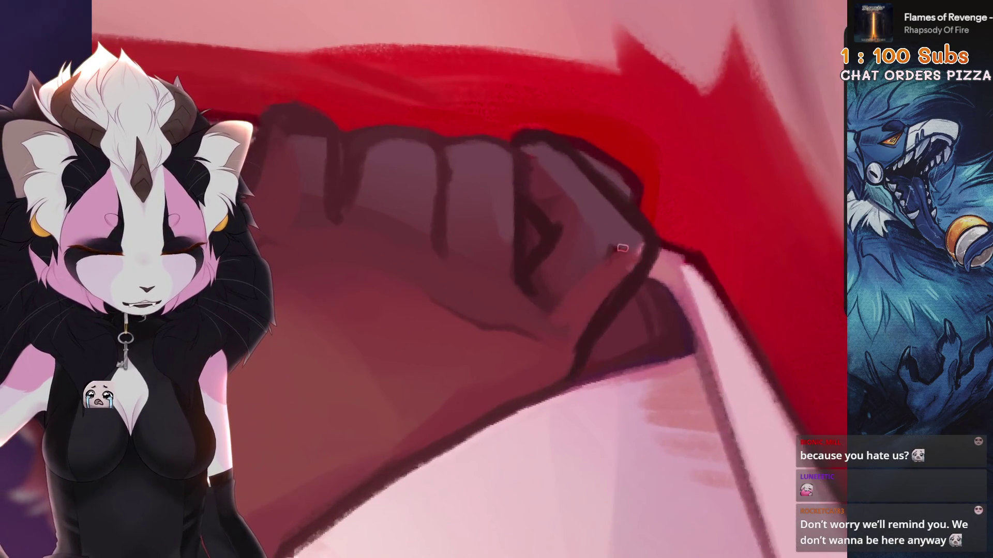
key("ctrl+z")
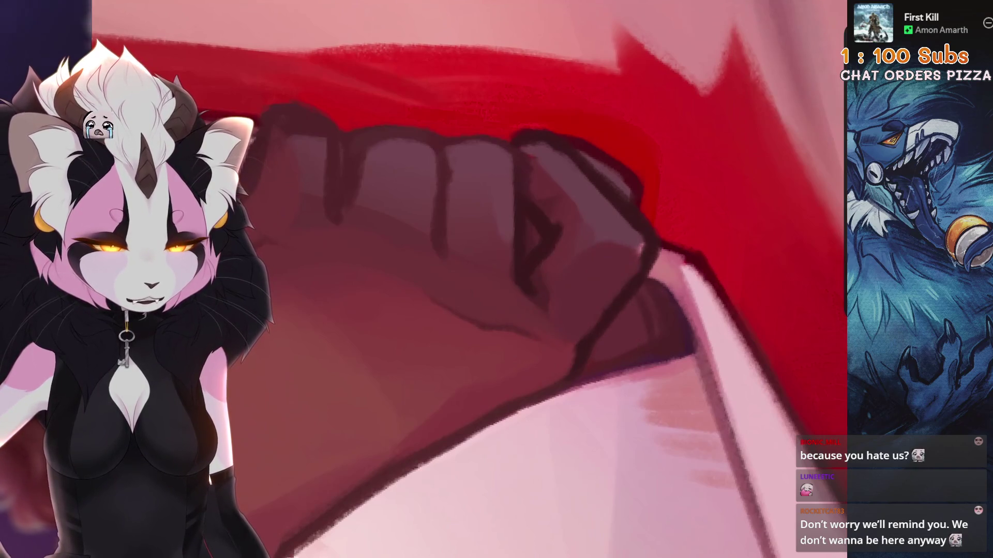
Step: Rotate and zoom the canvas onto the fist to inspect it, then return upright to the torso
key("5")
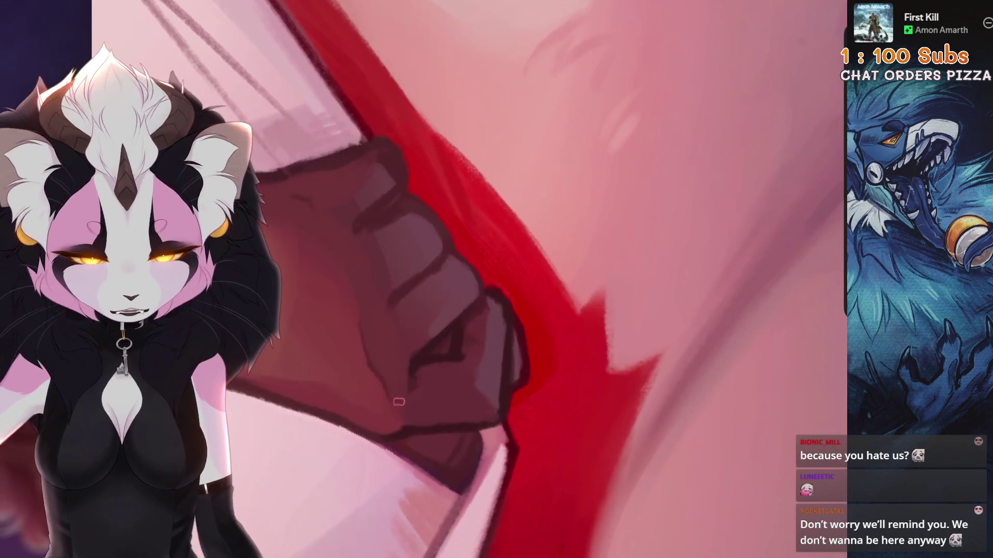
key("4")
key("4")
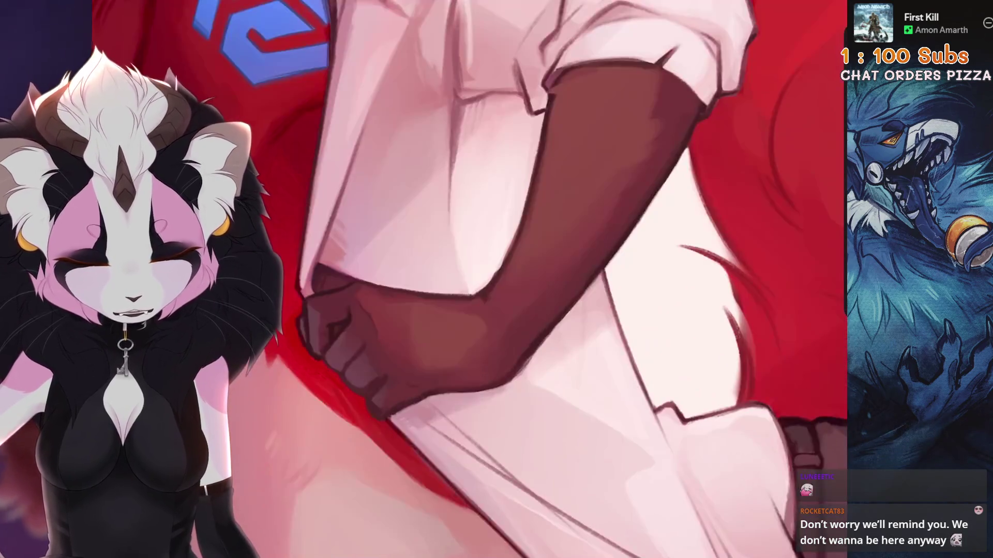
key("4")
key("4")
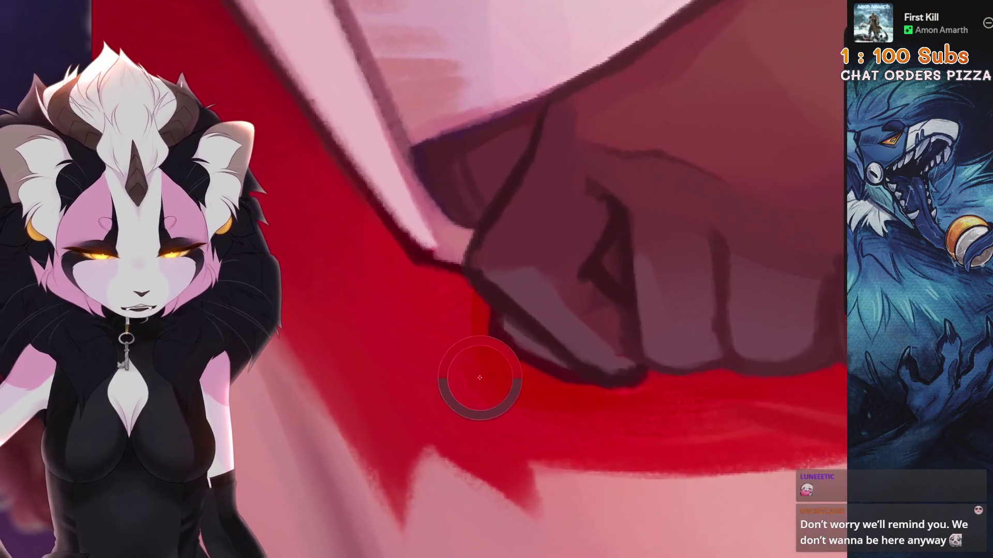
key("4")
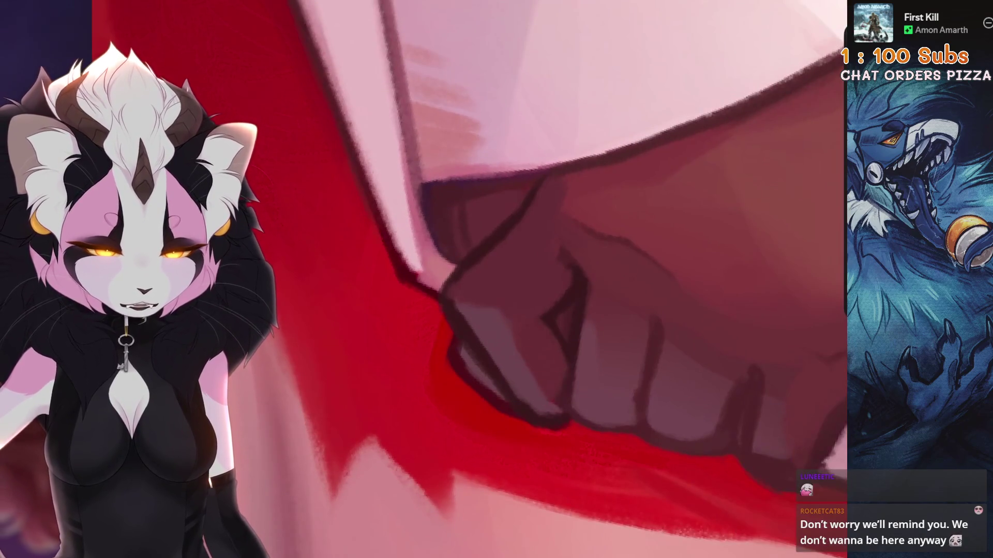
key("3")
key("4")
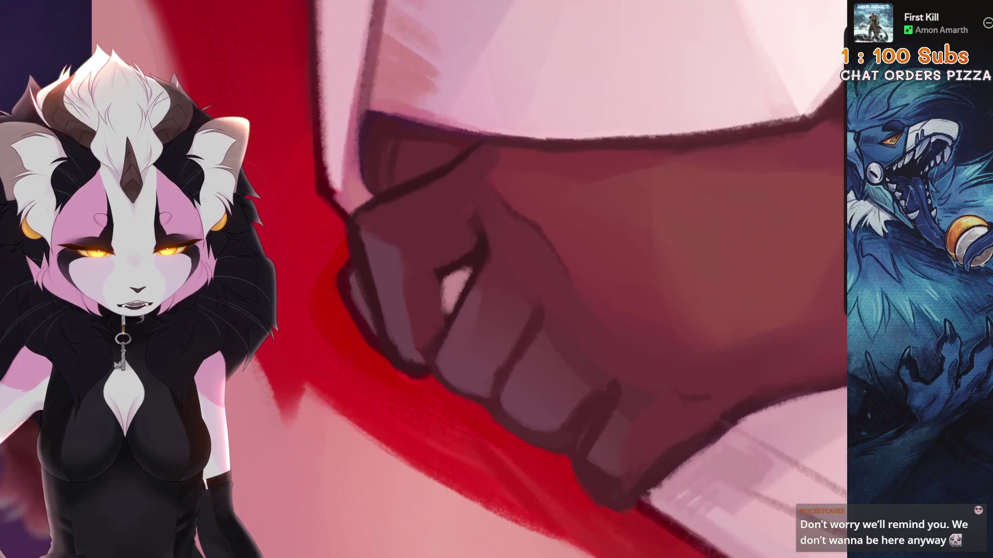
key("4")
key("4")
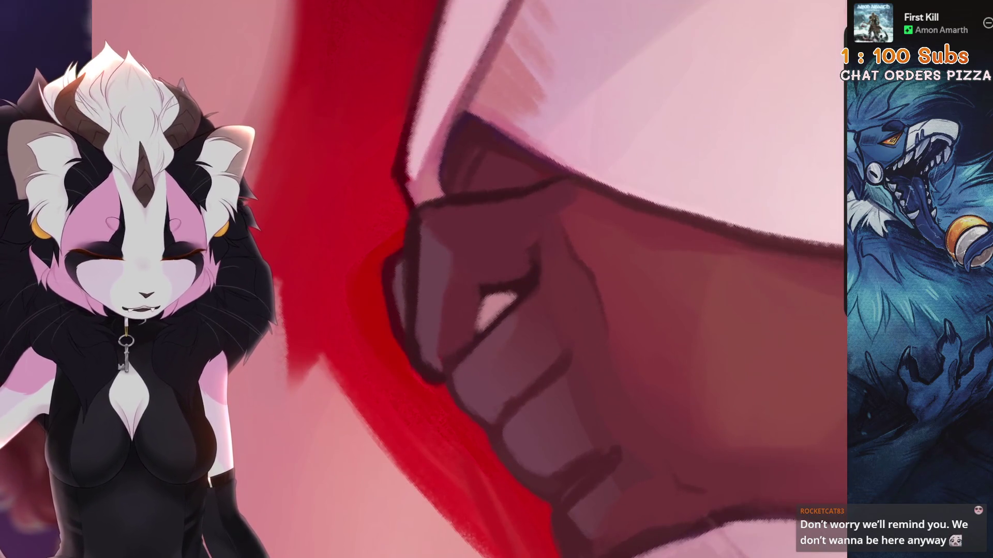
key("4")
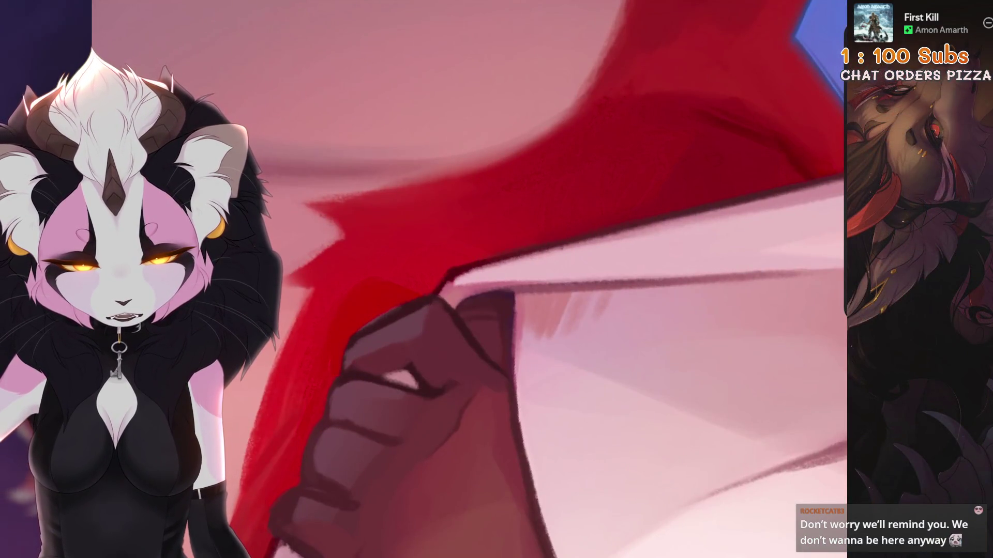
key("5")
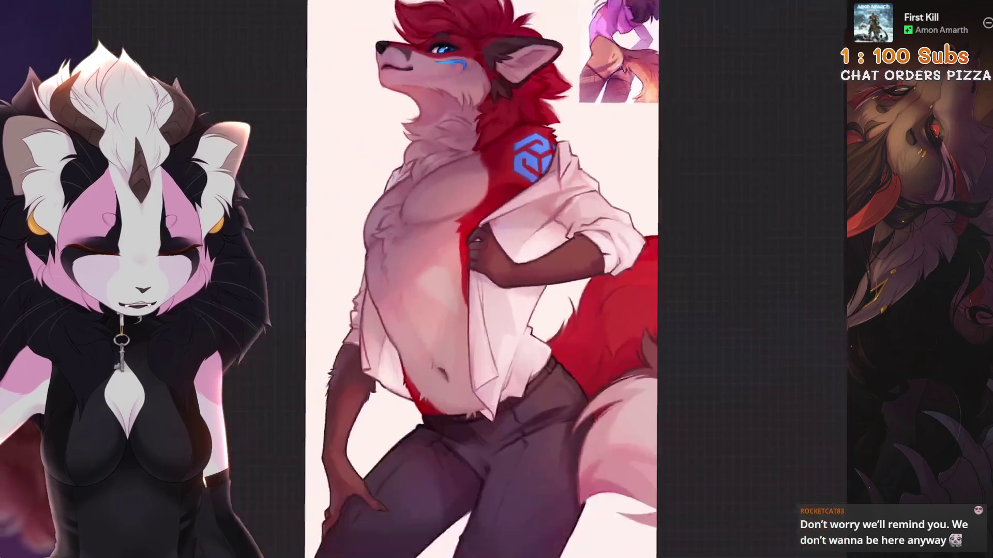
Step: Undo the stray stroke and paint pink highlights on the fist's knuckle
key("ctrl+z")
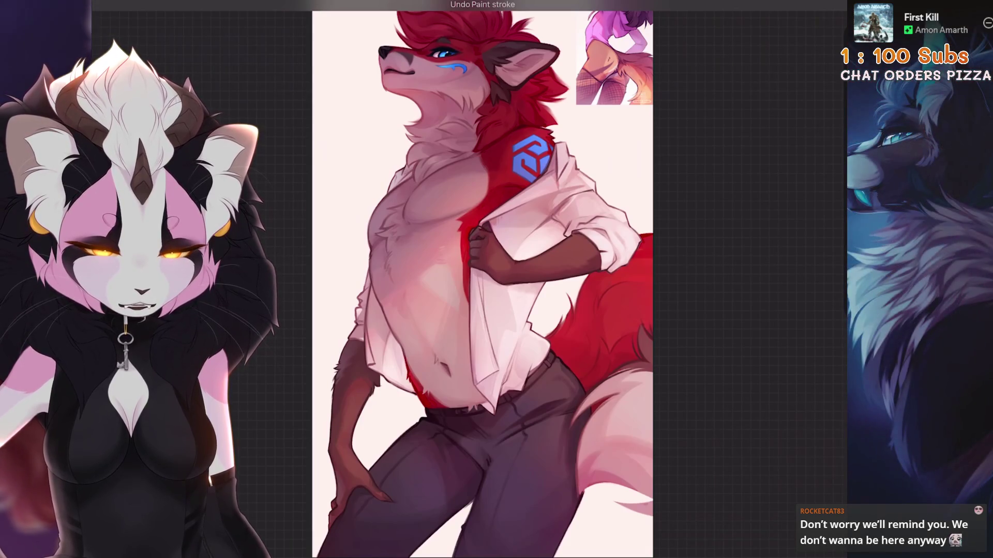
scroll(486, 243, "up", 10)
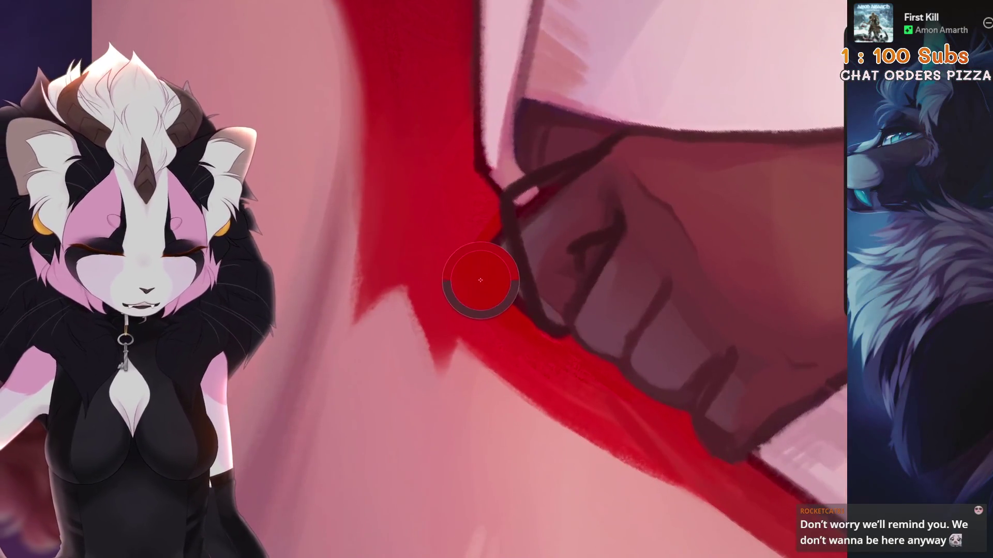
scroll(587, 258, "down", 2)
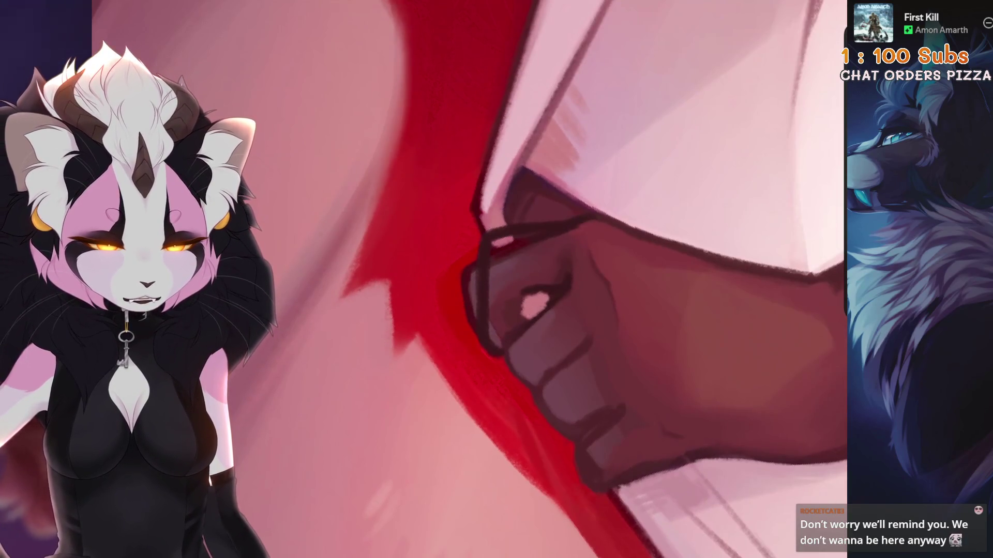
scroll(534, 309, "up", 2)
mouse_move(569, 269)
left_mouse_down()
mouse_move(513, 211)
mouse_move(538, 151)
left_mouse_up()
mouse_move(491, 310)
left_mouse_down()
mouse_move(538, 300)
mouse_move(486, 321)
left_mouse_up()
mouse_move(517, 269)
left_mouse_down()
mouse_move(522, 248)
mouse_move(491, 290)
mouse_move(513, 308)
mouse_move(398, 375)
mouse_move(421, 410)
left_mouse_up()
Step: Paint dark red over the knuckle outline and three strokes down between the knuckles
mouse_move(543, 202)
left_mouse_down()
mouse_move(497, 294)
mouse_move(489, 341)
left_mouse_up()
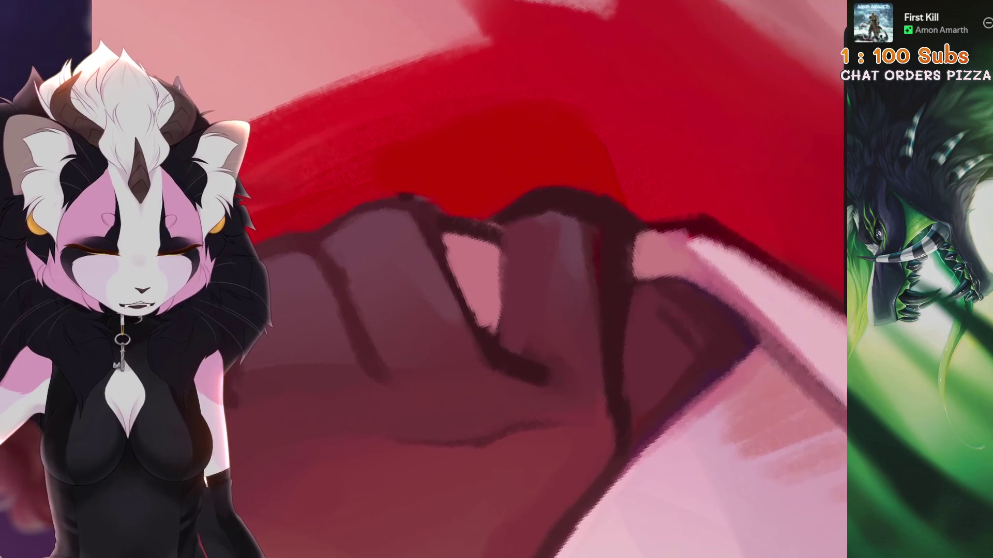
left_click_drag(498, 234, 495, 324)
left_click_drag(490, 228, 493, 344)
left_click_drag(509, 233, 511, 341)
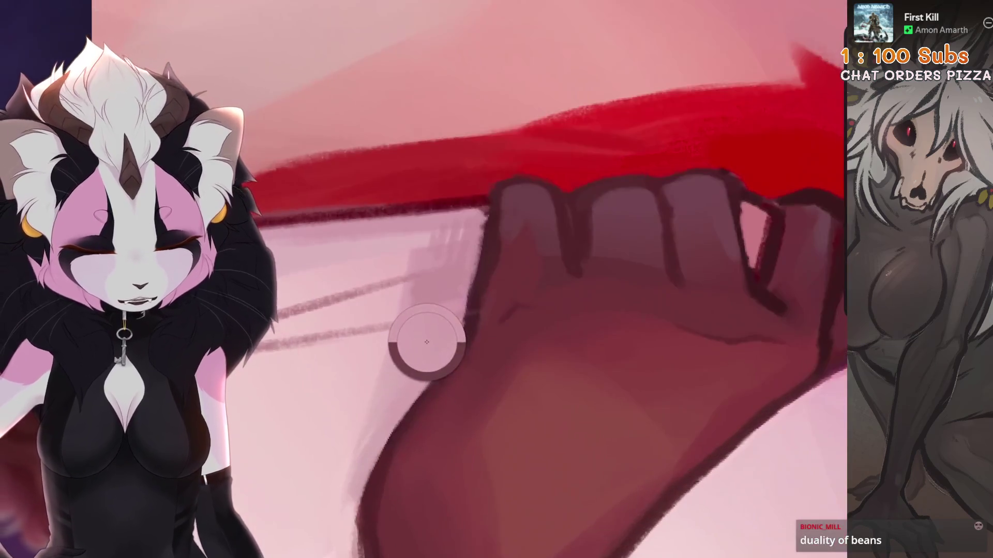
Step: Undo the three most recent paint strokes on the fist
key("ctrl+z")
key("ctrl+z")
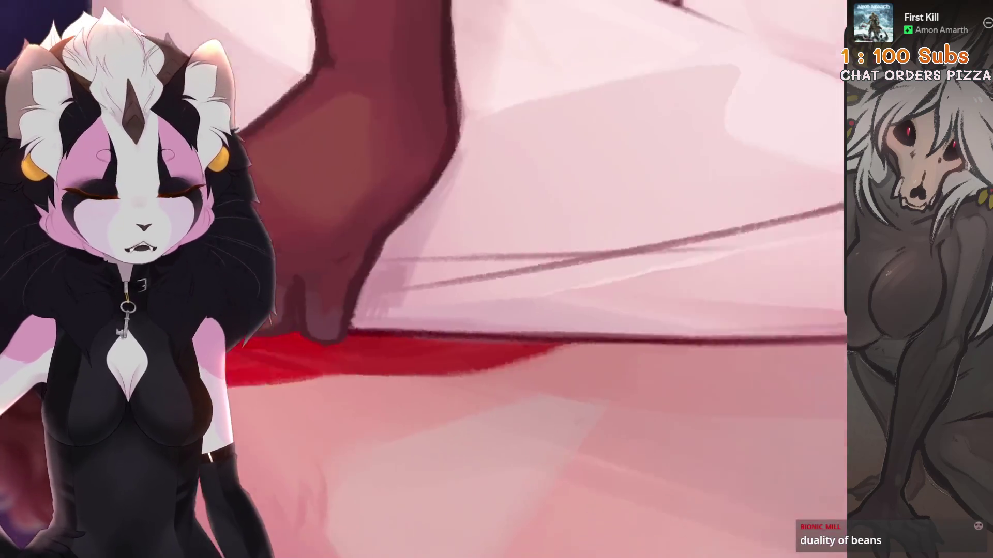
key("ctrl+z")
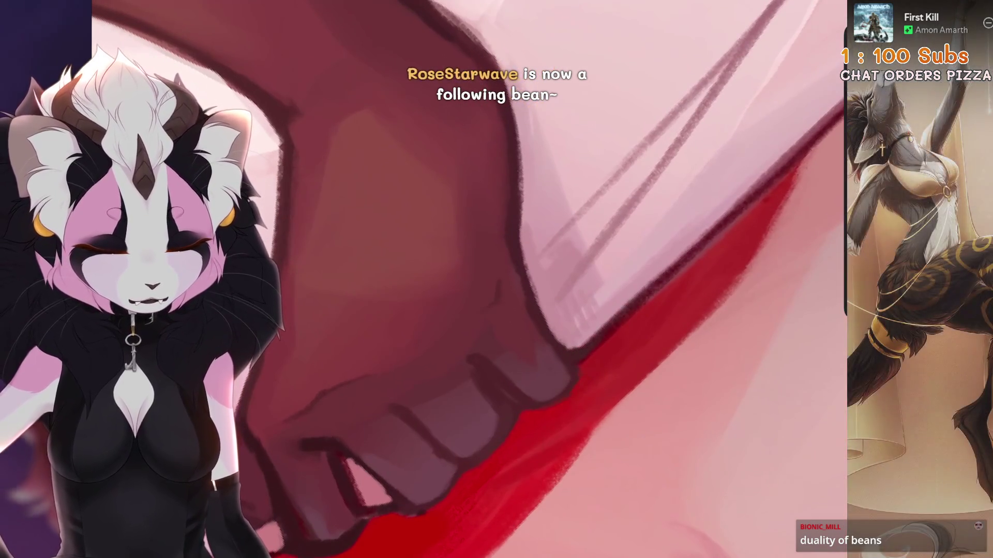
key("ctrl+z")
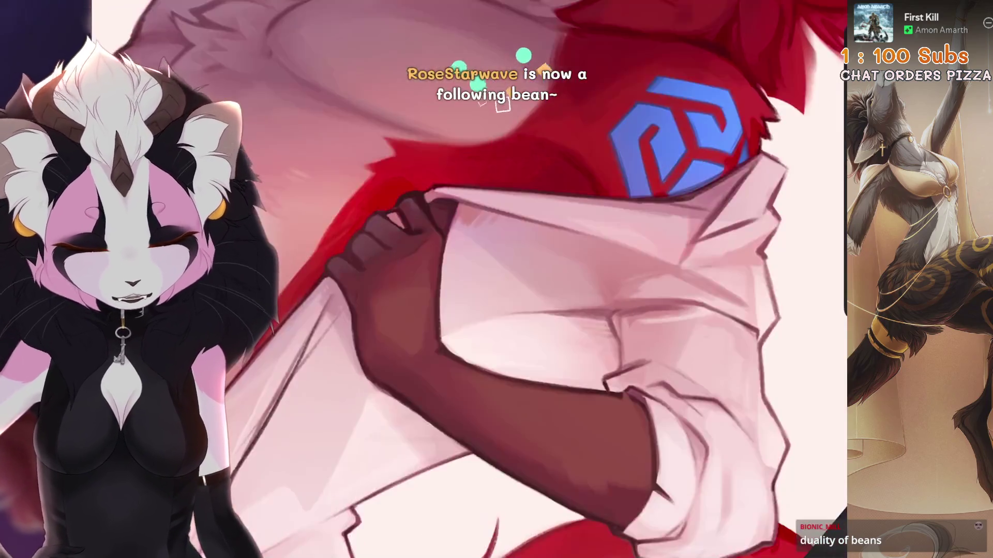
Step: Undo the two latest paint strokes
key("ctrl+z")
key("ctrl+z")
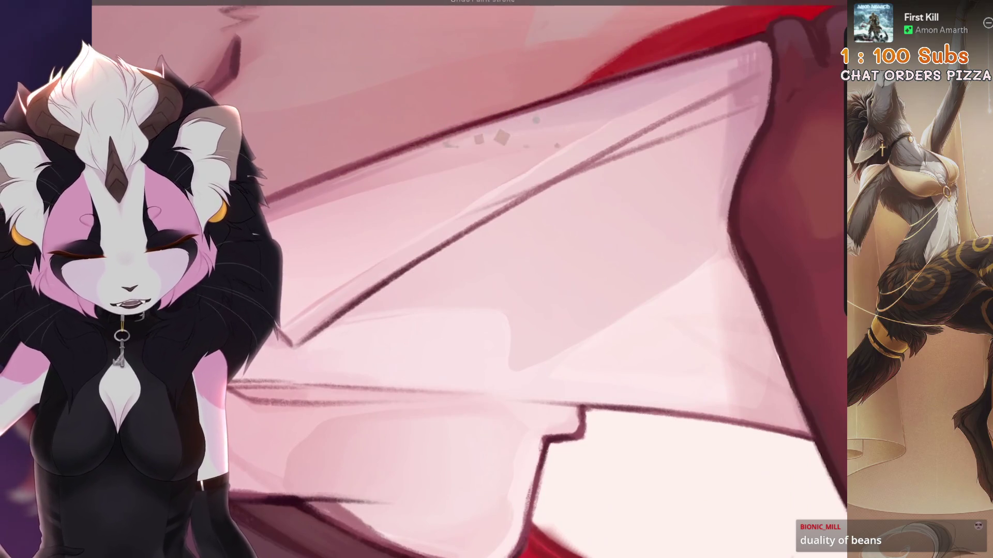
key("ctrl+z")
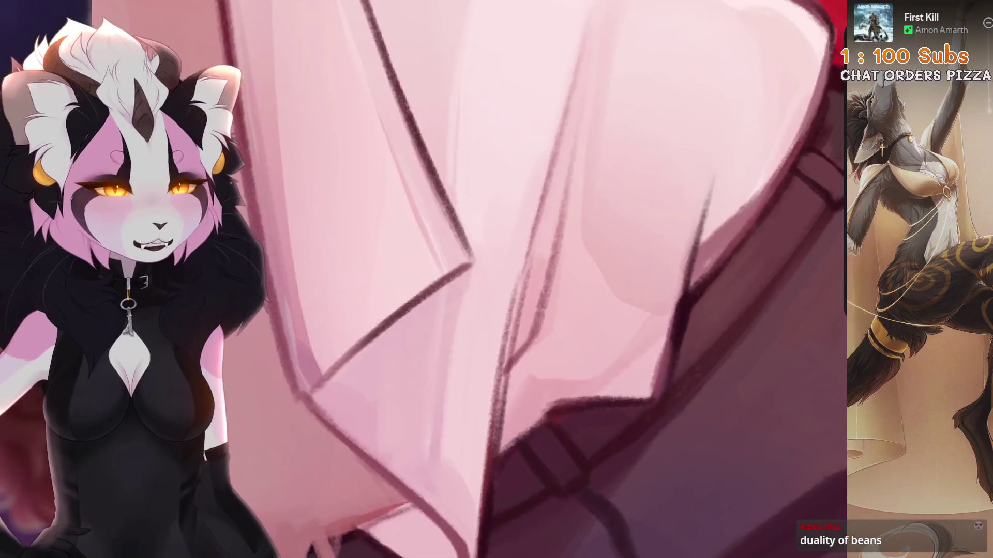
scroll(394, 344, "up", 2)
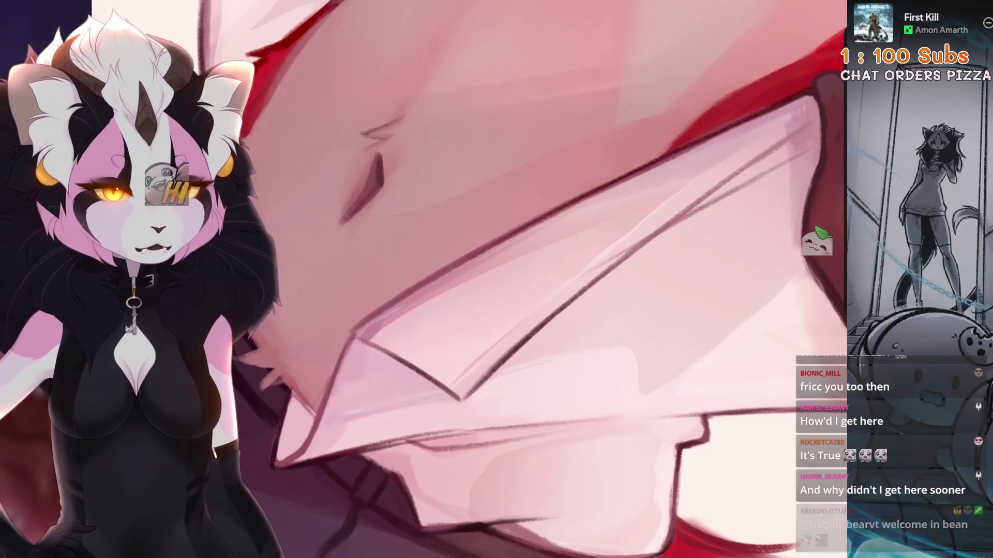
scroll(555, 195, "down", 2)
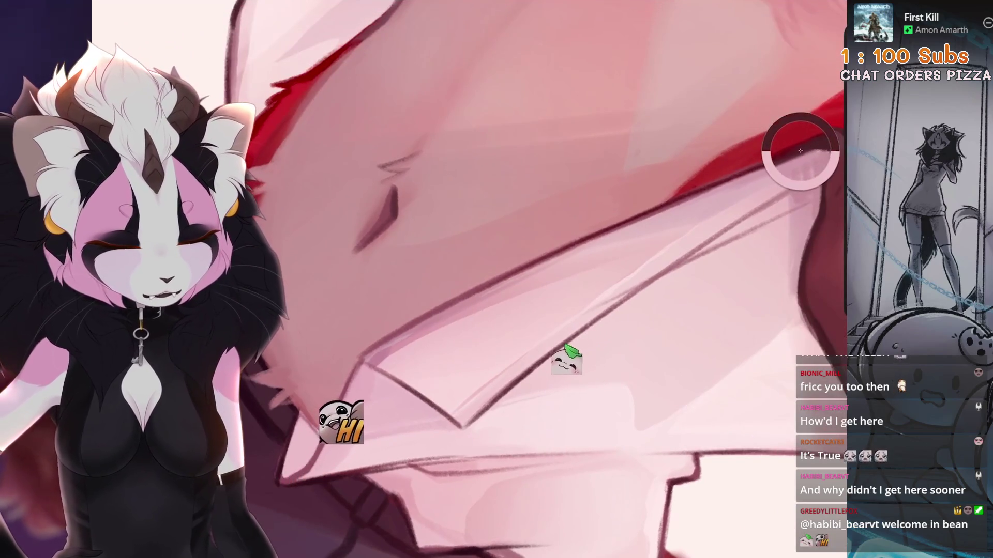
scroll(554, 195, "up", 1)
Step: Undo the lapel stroke and start a freehand selection on the shirt's collar fold
key("ctrl+z")
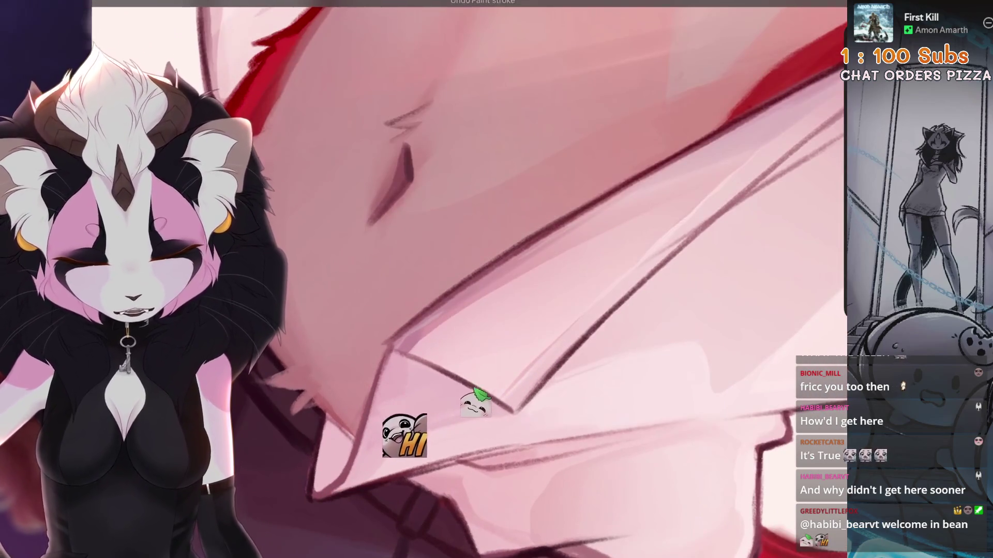
scroll(555, 195, "down", 3)
scroll(355, 461, "up", 5)
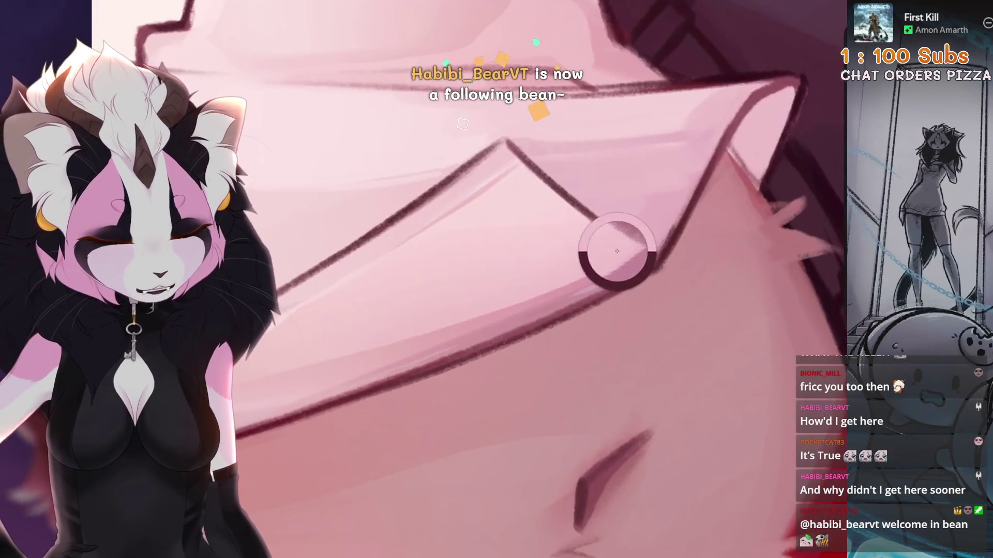
scroll(654, 233, "up", 2)
scroll(521, 279, "up", 1)
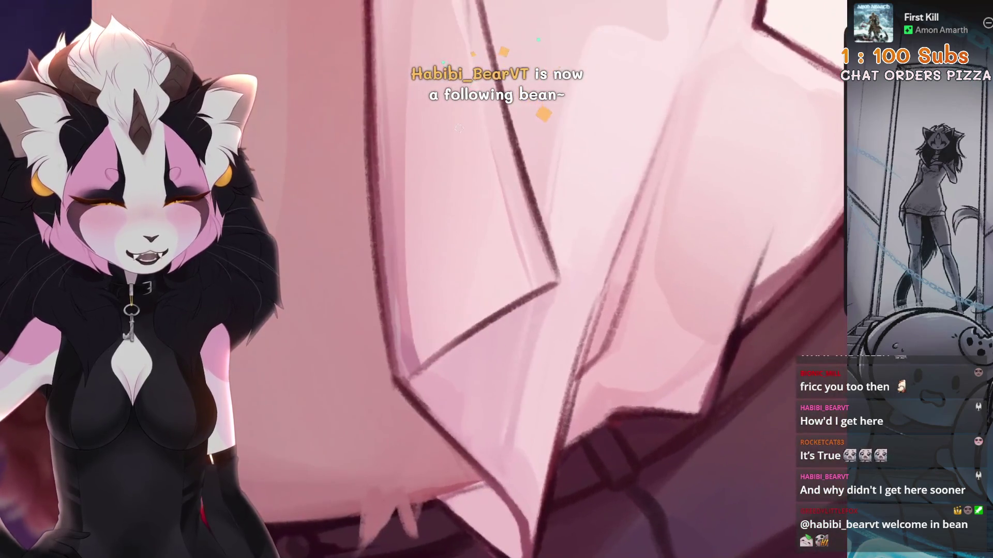
scroll(522, 279, "up", 2)
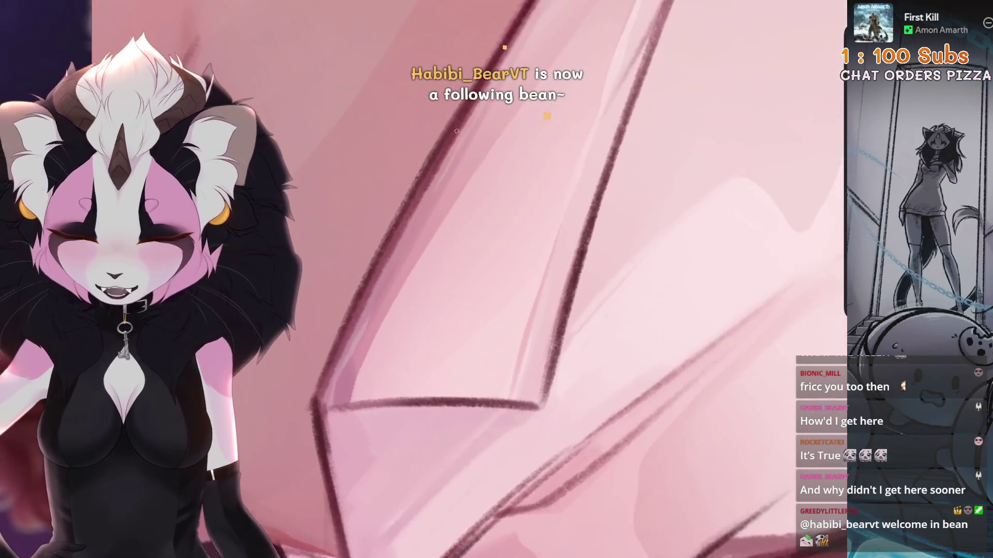
key("s")
scroll(521, 279, "up", 1)
Step: Close a narrow freehand selection along the fold edge and pick the 6B Stift 2 pencil to paint inside
mouse_move(505, 132)
left_mouse_down()
mouse_move(519, 218)
mouse_move(510, 246)
left_mouse_up()
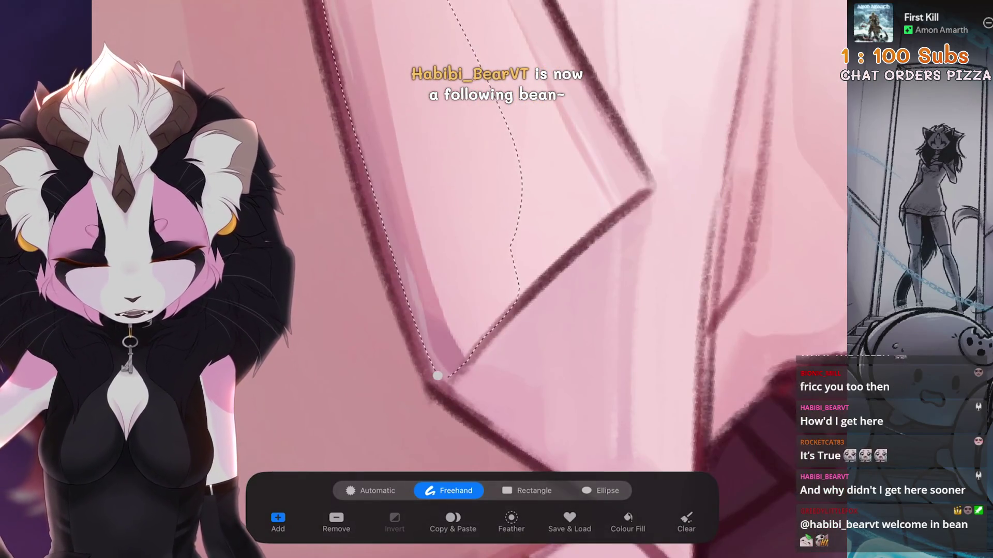
key("b")
left_click(414, 279)
scroll(497, 279, "up", 2)
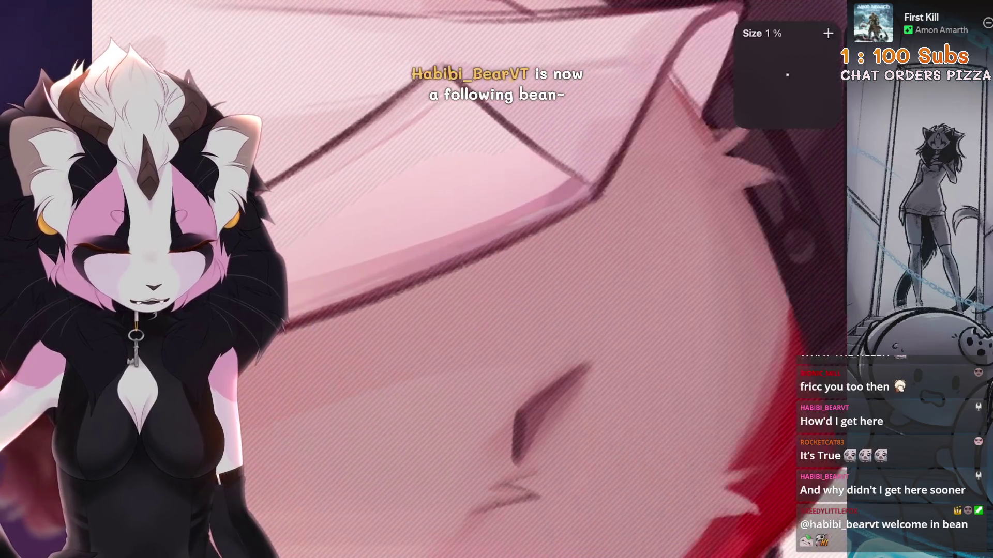
scroll(497, 279, "down", 2)
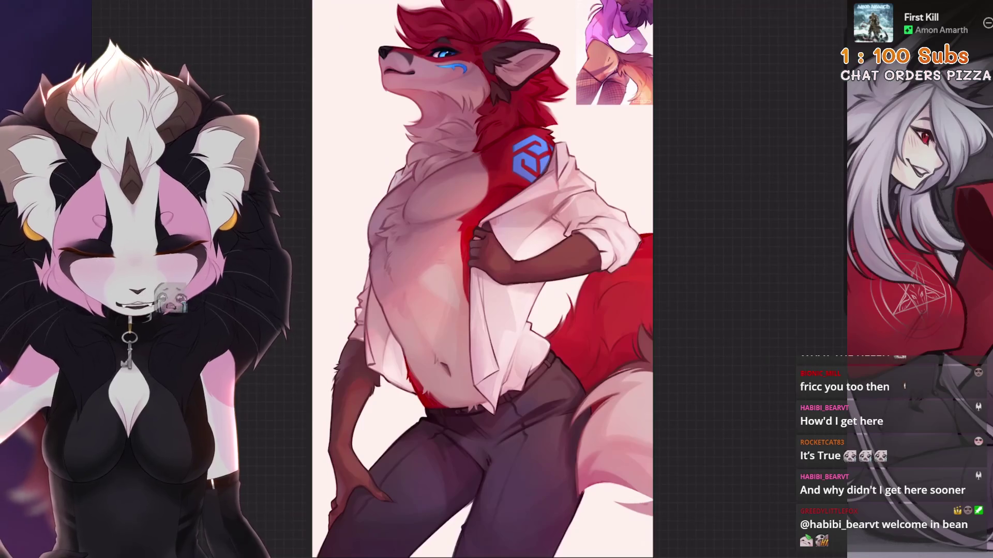
Step: Zoom onto the fist and begin a Freehand selection at the knuckles
scroll(491, 233, "up", 5)
key("s")
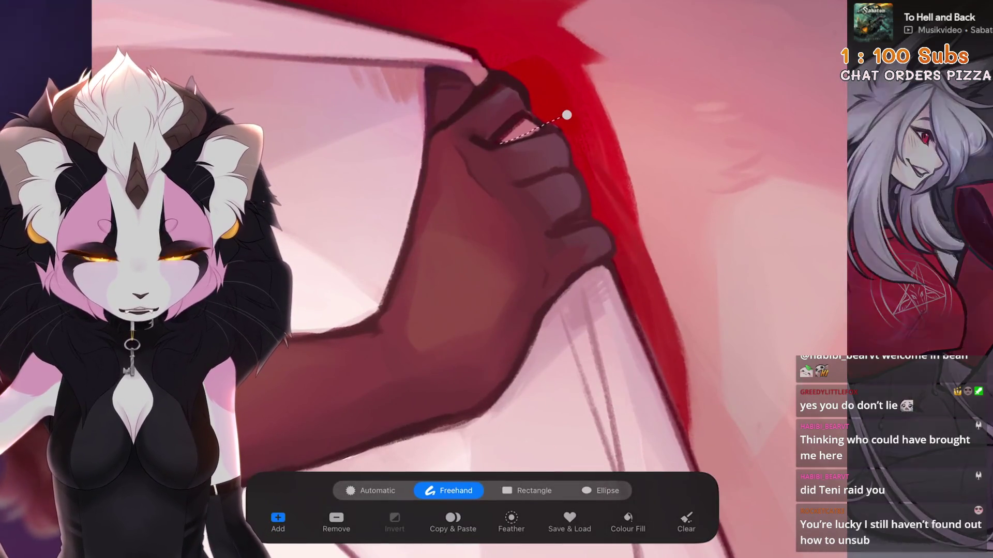
Step: Close a freehand selection around the fingers' white highlight and enter Uniform Transform
mouse_move(540, 127)
left_mouse_down()
mouse_move(509, 145)
mouse_move(594, 212)
left_mouse_up()
left_click(567, 114)
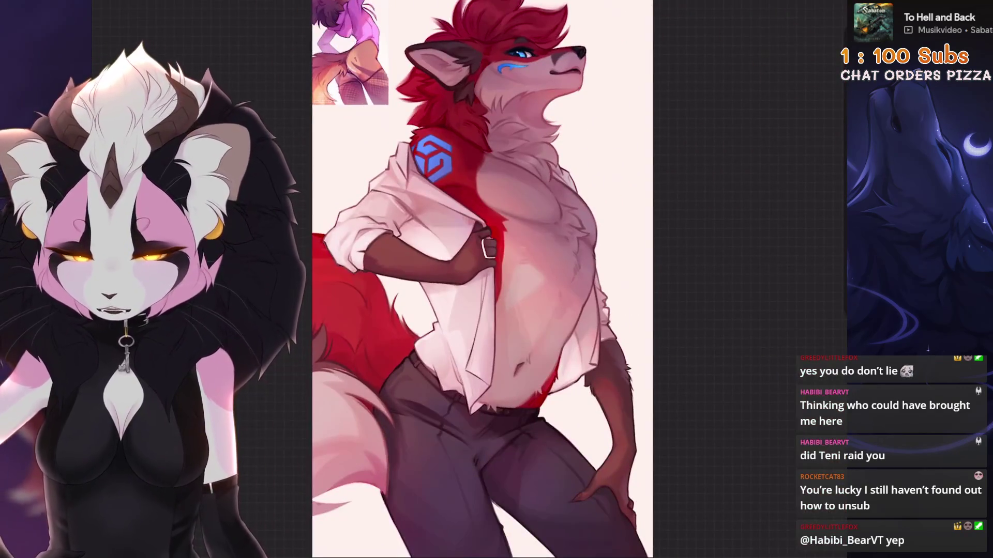
scroll(505, 268, "up", 5)
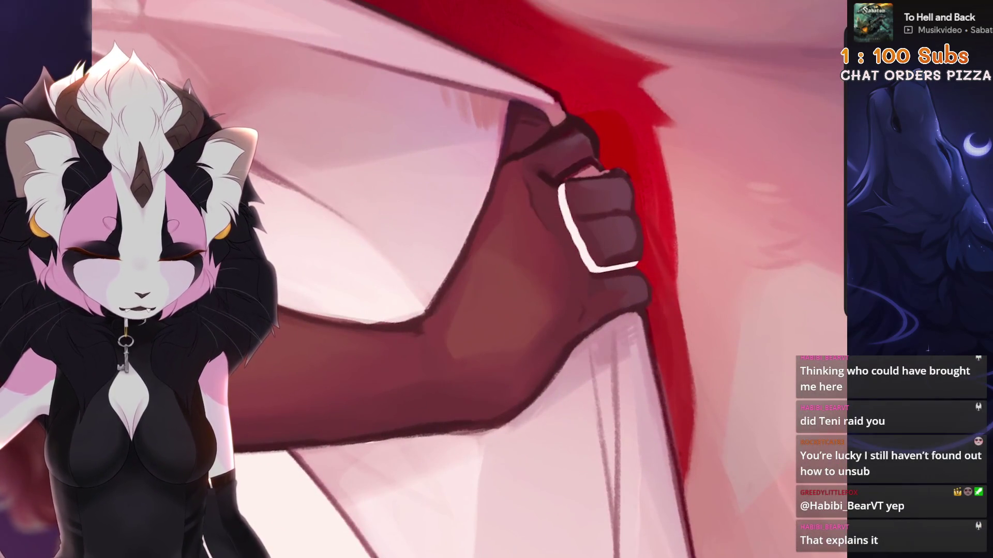
scroll(505, 269, "up", 2)
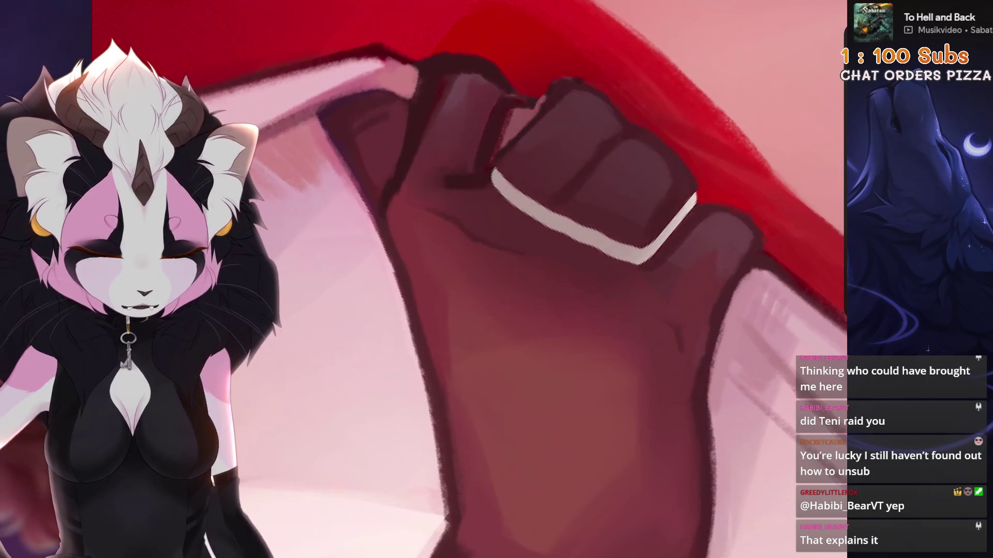
Step: Choose the 6B Stift 2 pencil from the Sketching brushes
key("b")
left_click(621, 157)
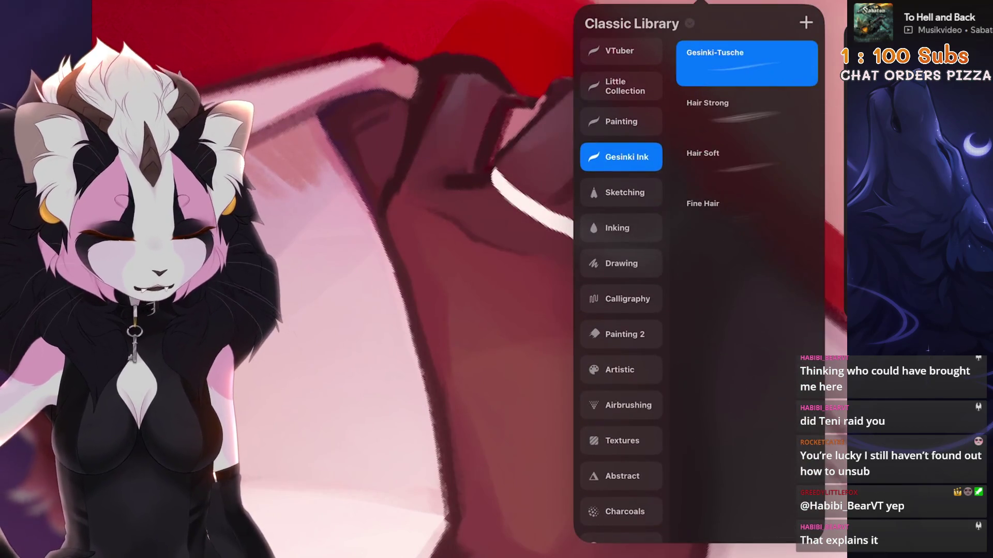
left_click(621, 86)
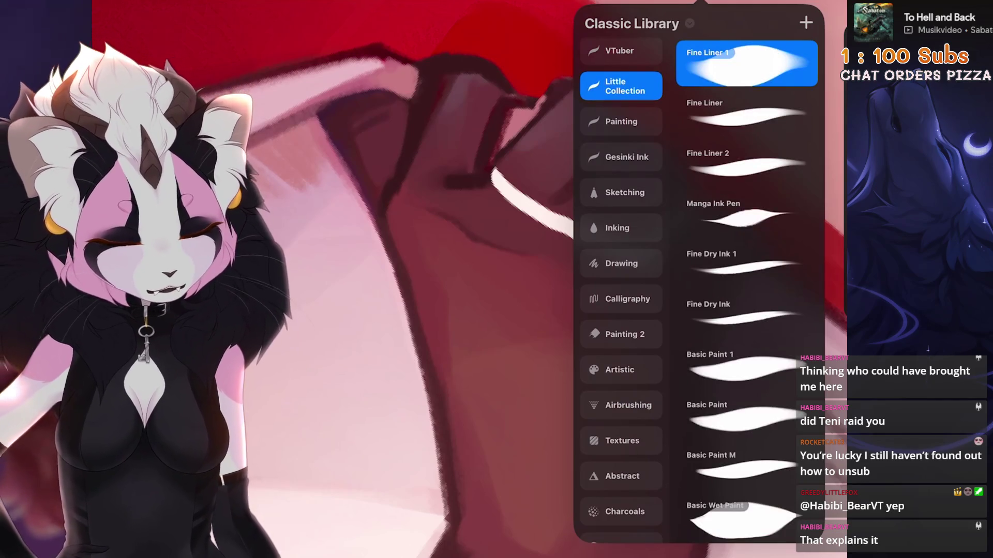
left_click(621, 192)
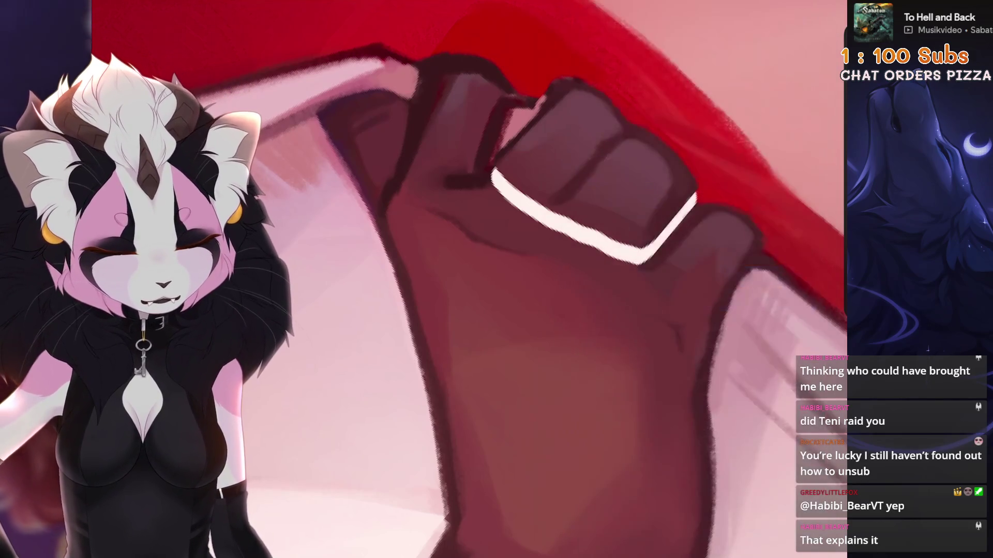
Step: Reapply the highlight transform, paint a dark mark across the white knuckle line, then undo it
key("ctrl+shift+z")
left_click_drag(572, 234, 594, 214)
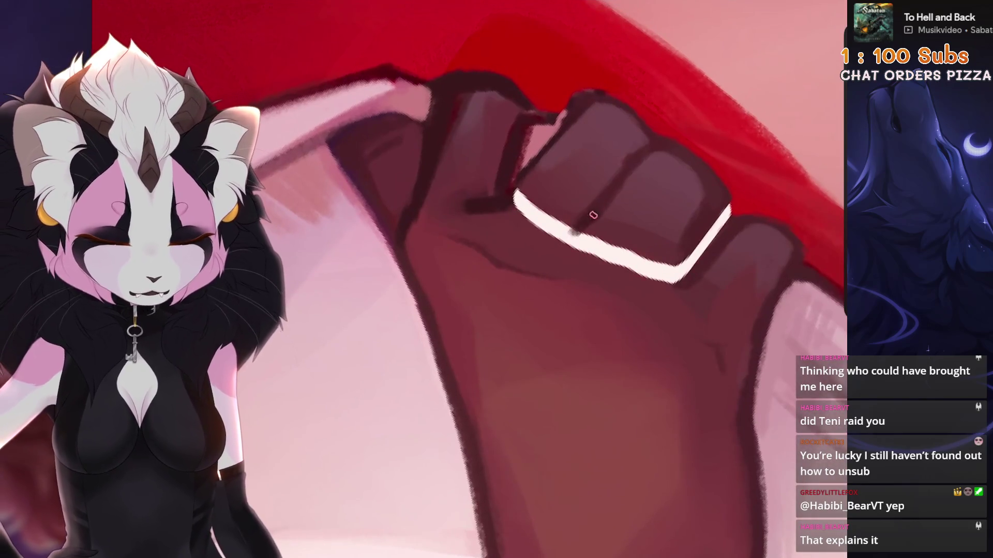
scroll(517, 279, "down", 3)
scroll(560, 243, "up", 5)
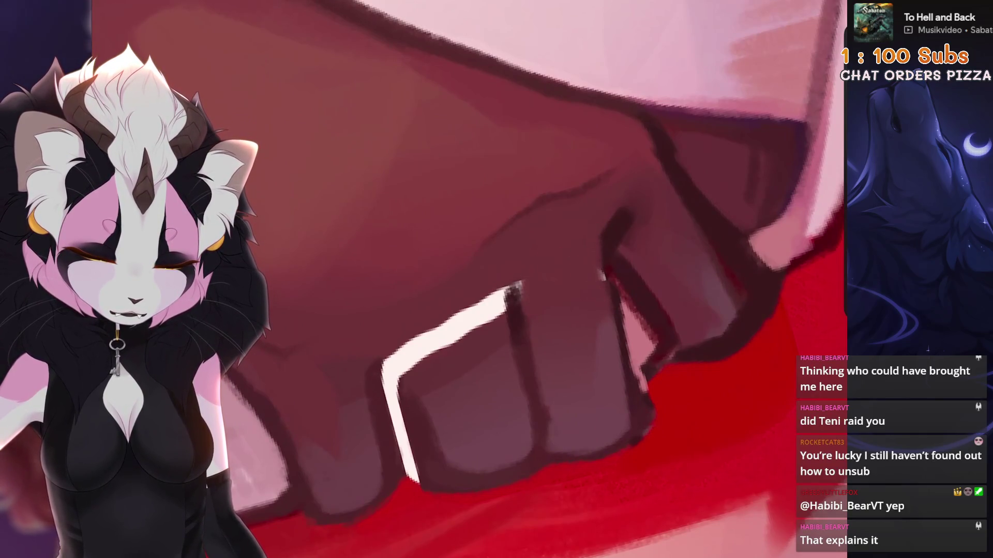
scroll(517, 280, "down", 1)
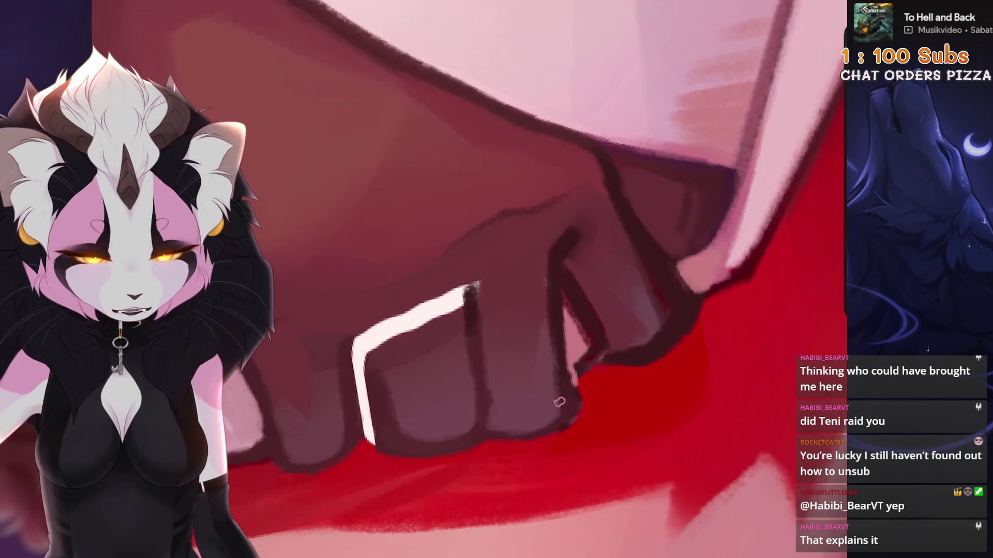
scroll(555, 421, "down", 2)
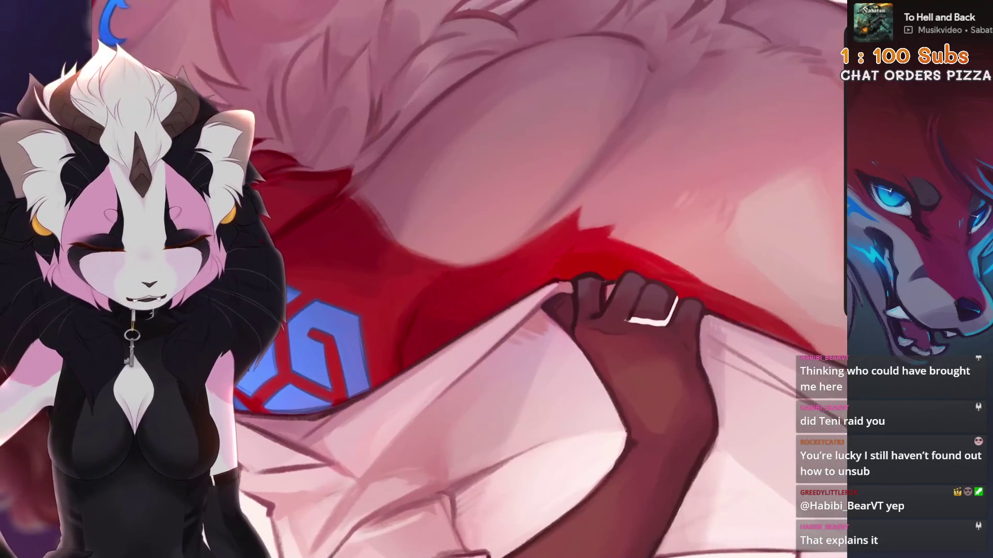
key("ctrl+z")
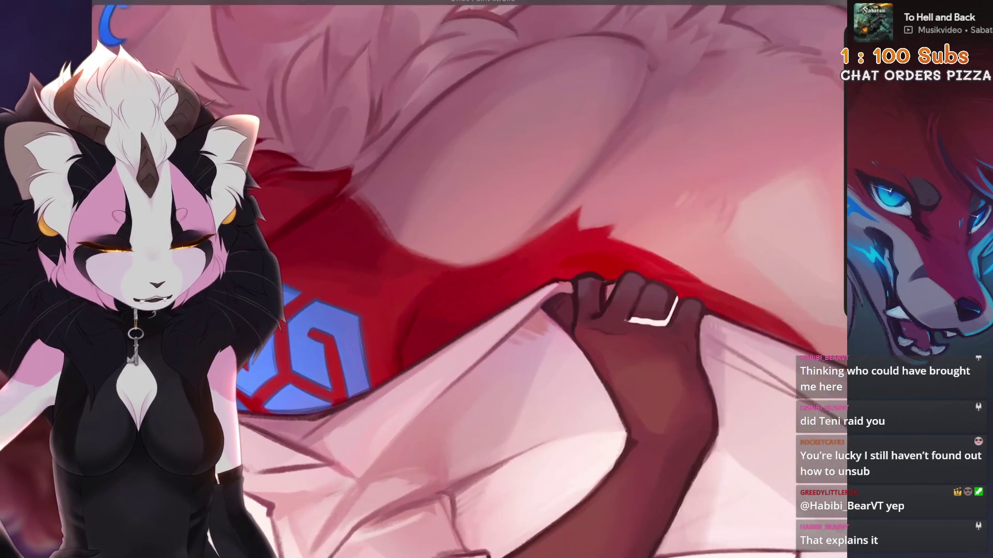
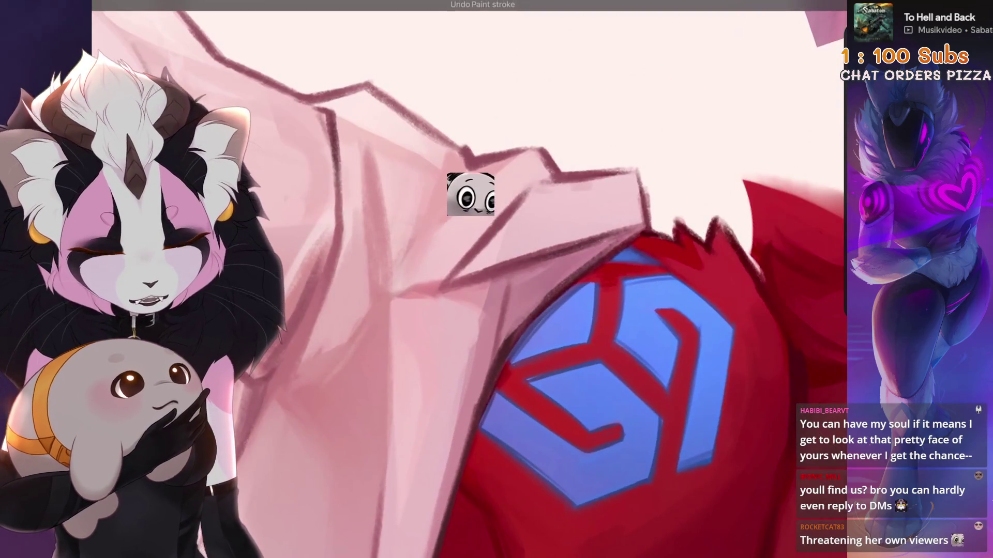
Step: Sample the shirt's pale pink and switch to the 6B Stift 2 sketching brush
left_click(584, 258)
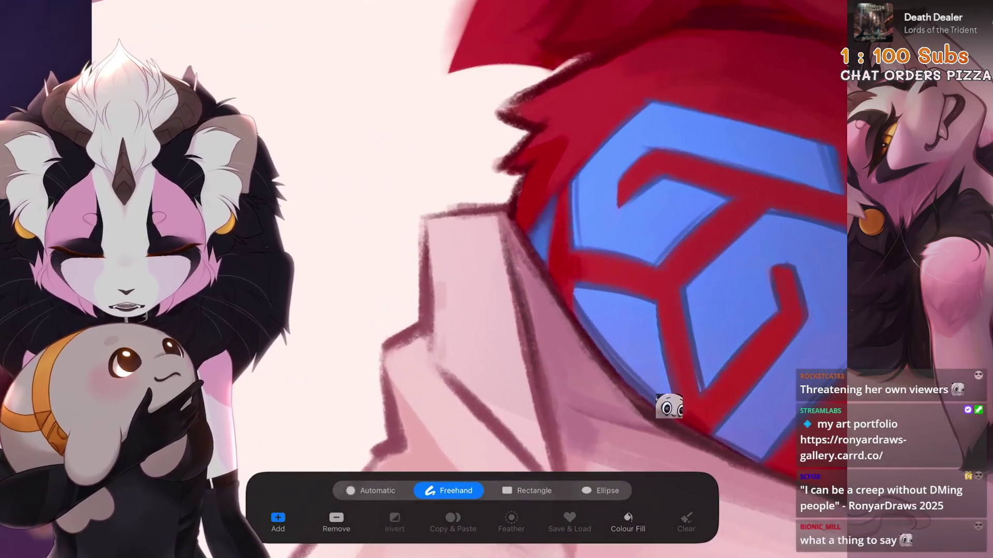
key("b")
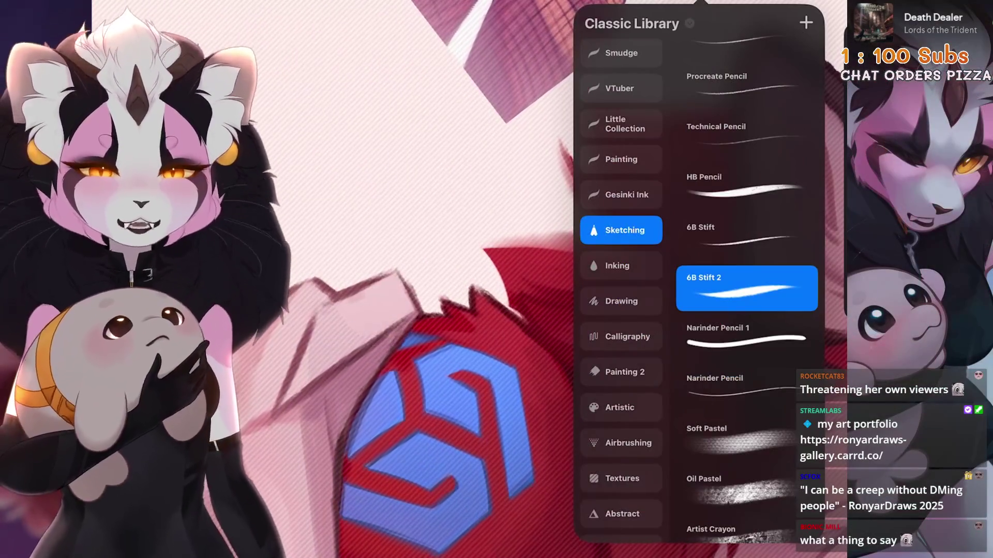
Step: Undo the last two paint strokes on the shoulder
scroll(620, 259, "down", 3)
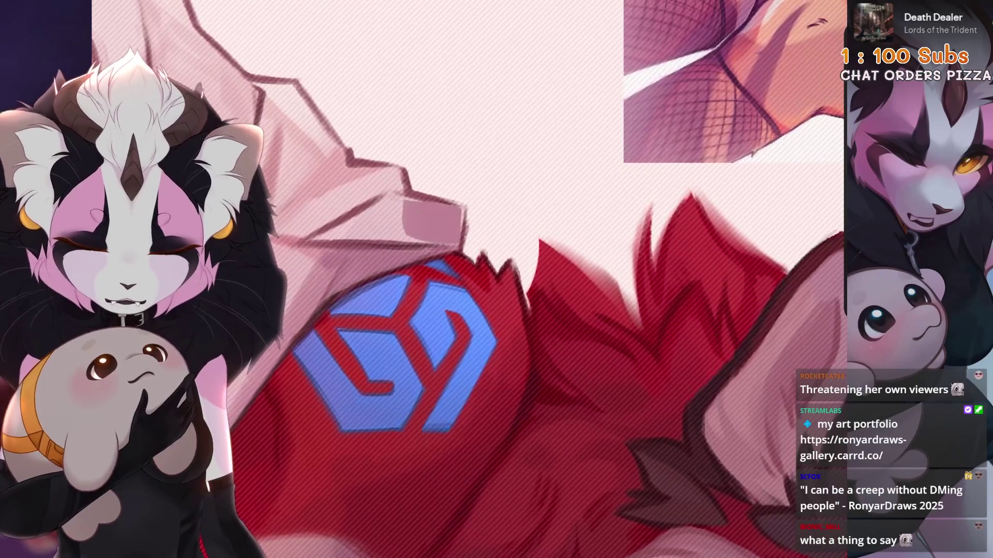
key("ctrl+z")
scroll(465, 279, "down", 5)
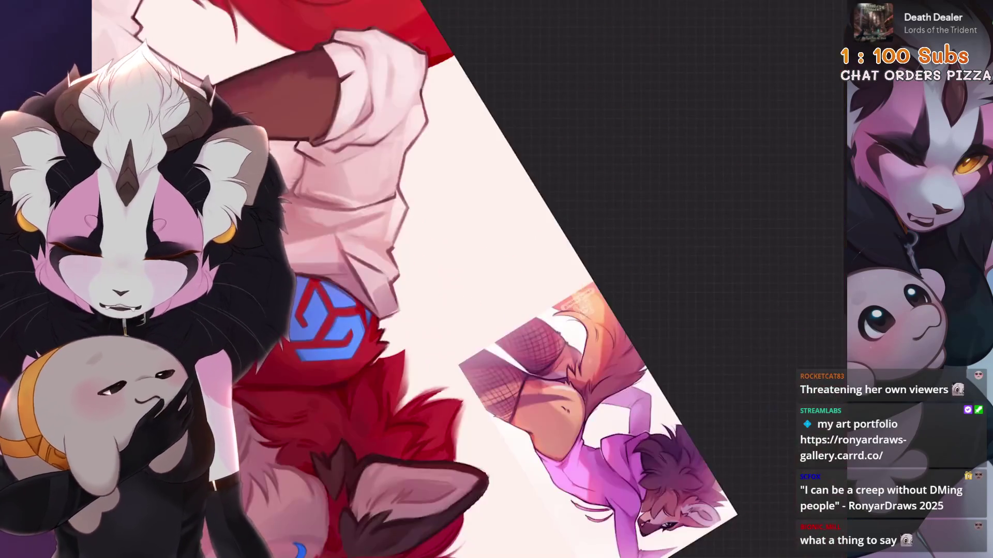
scroll(424, 279, "up", 5)
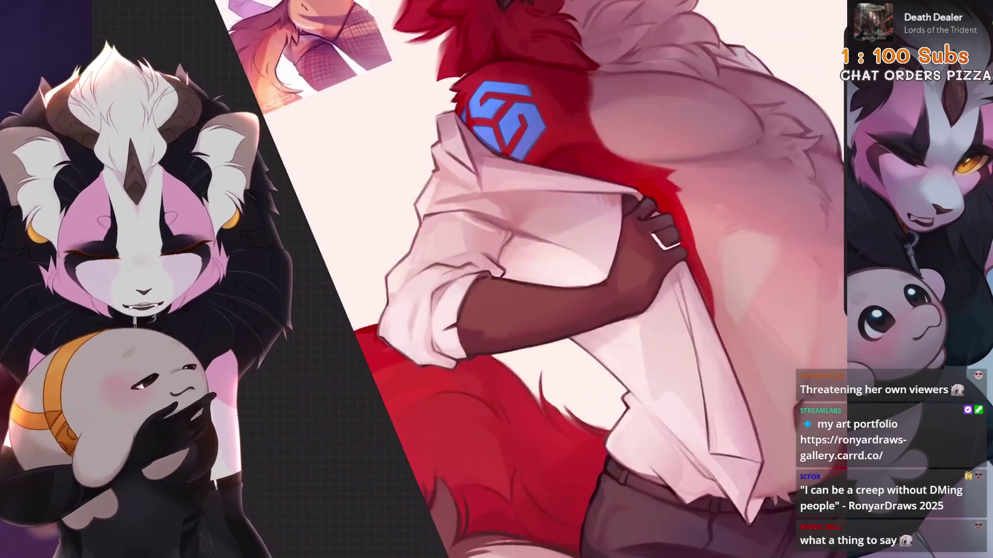
key("ctrl+z")
Step: Freehand-select the shirt fold just below the shoulder logo
key("s")
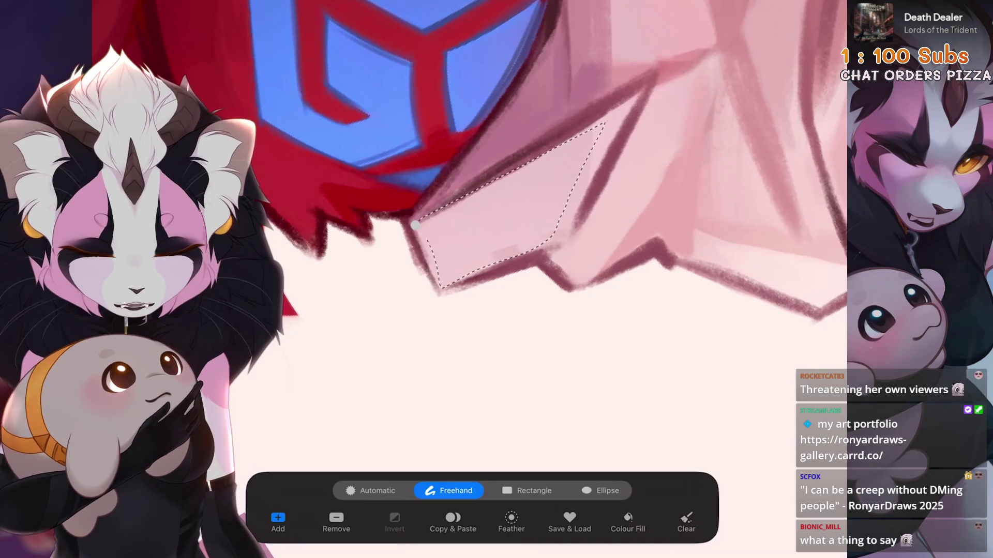
key("b")
scroll(466, 280, "up", 2)
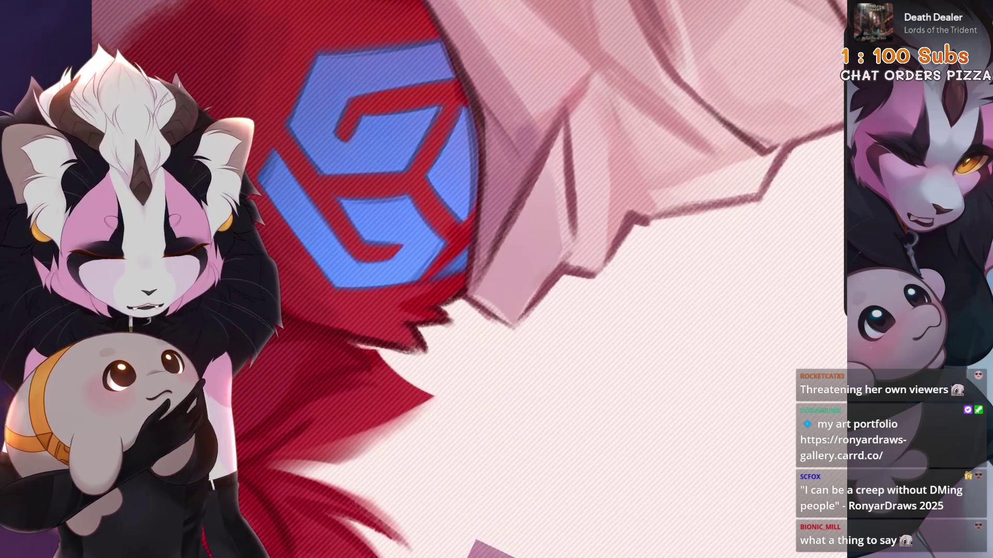
scroll(466, 264, "down", 5)
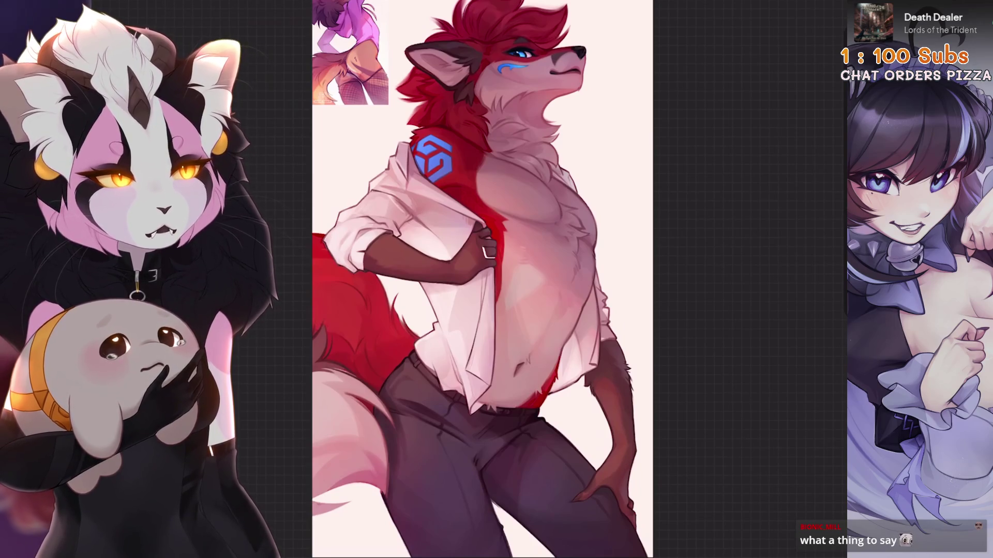
Step: Lasso the sleeve fold beside the brown forearm and undo the last stroke there
scroll(482, 279, "up", 5)
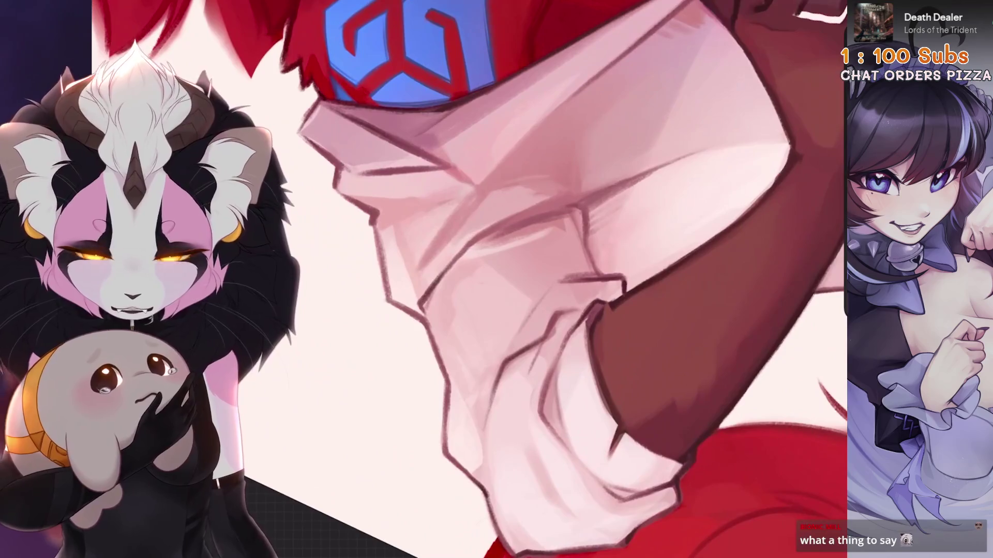
key("s")
scroll(482, 233, "up", 2)
mouse_move(661, 82)
left_mouse_down()
mouse_move(507, 212)
mouse_move(549, 240)
mouse_move(655, 98)
left_mouse_up()
scroll(483, 279, "down", 2)
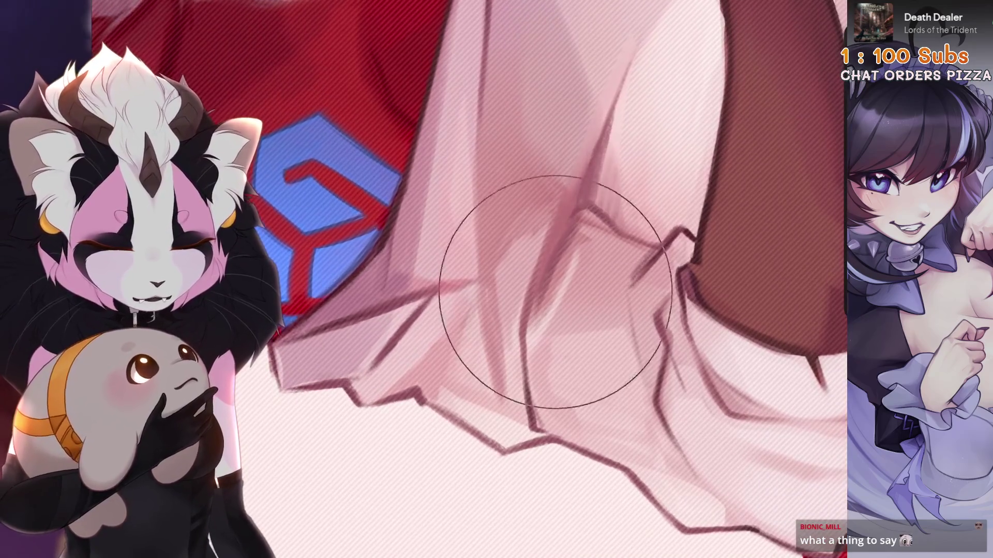
key("ctrl+z")
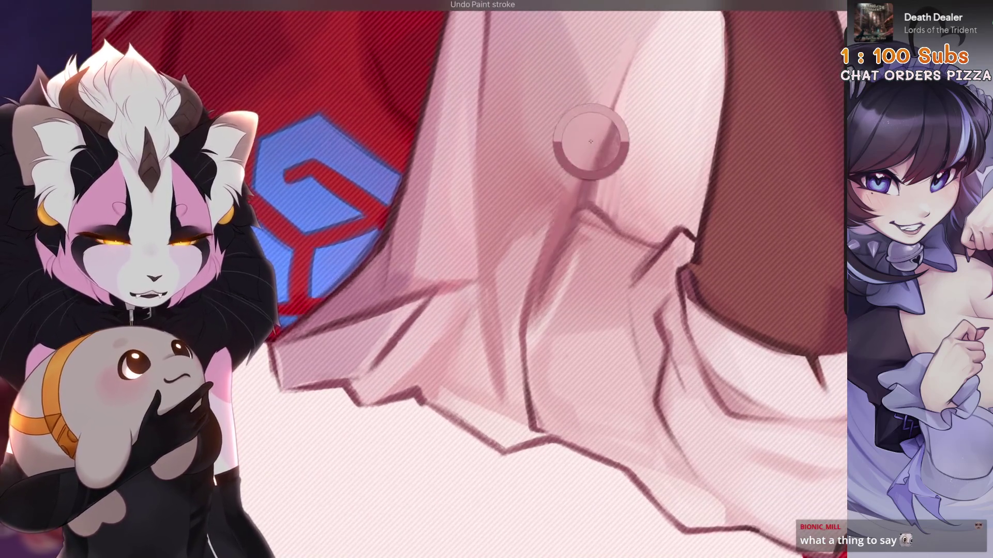
scroll(583, 144, "down", 2)
scroll(539, 221, "up", 1)
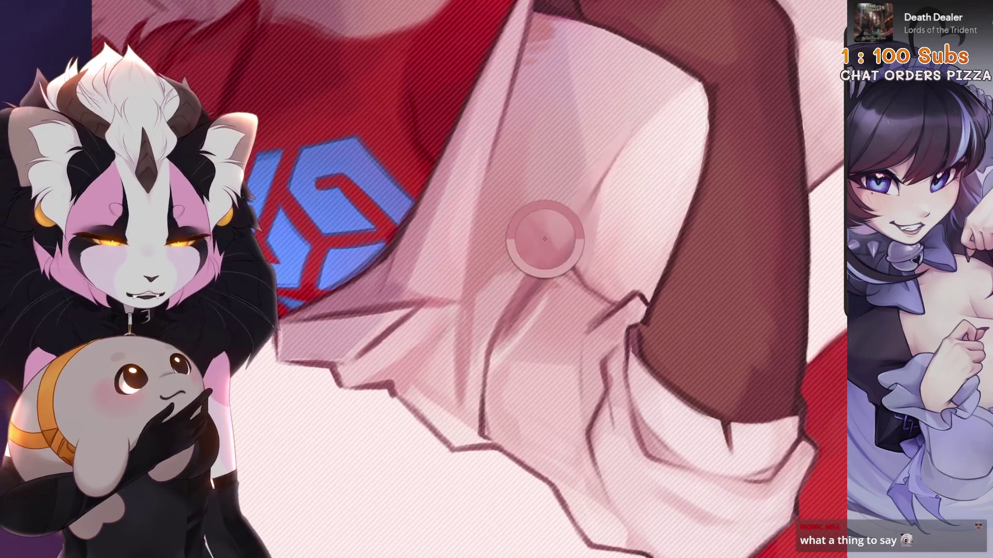
scroll(472, 309, "down", 2)
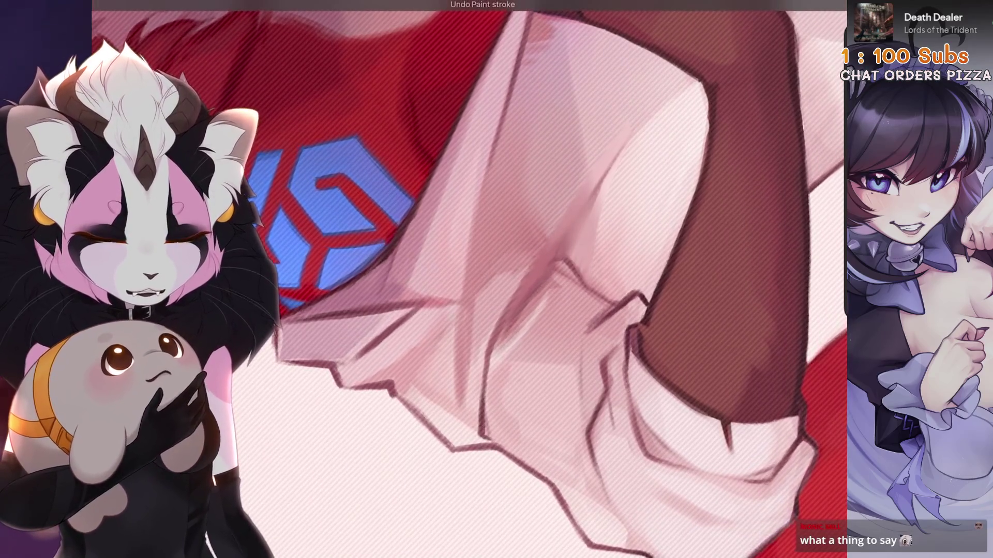
scroll(472, 308, "up", 1)
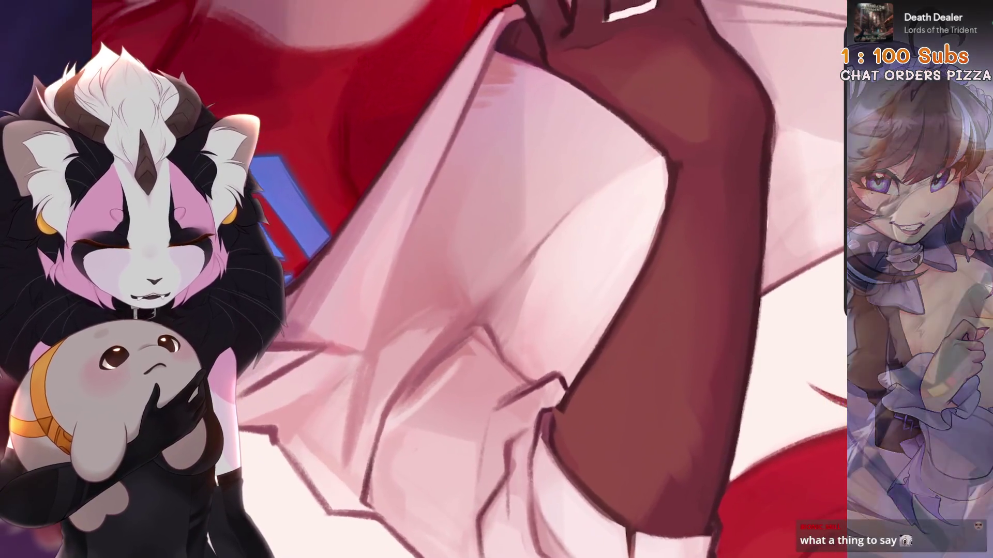
Step: Compare the Layer 21 copies by hiding one and showing the other
key("l")
left_click(812, 275)
left_click(812, 315)
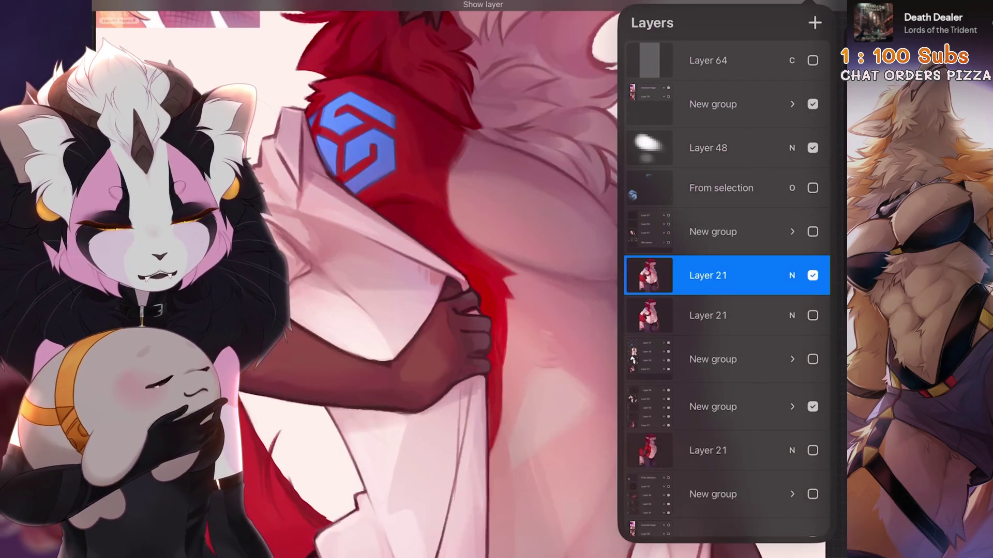
Step: Lasso the shirt fabric above the gripping hand, enlarge the brush, and undo the trial stroke
key("s")
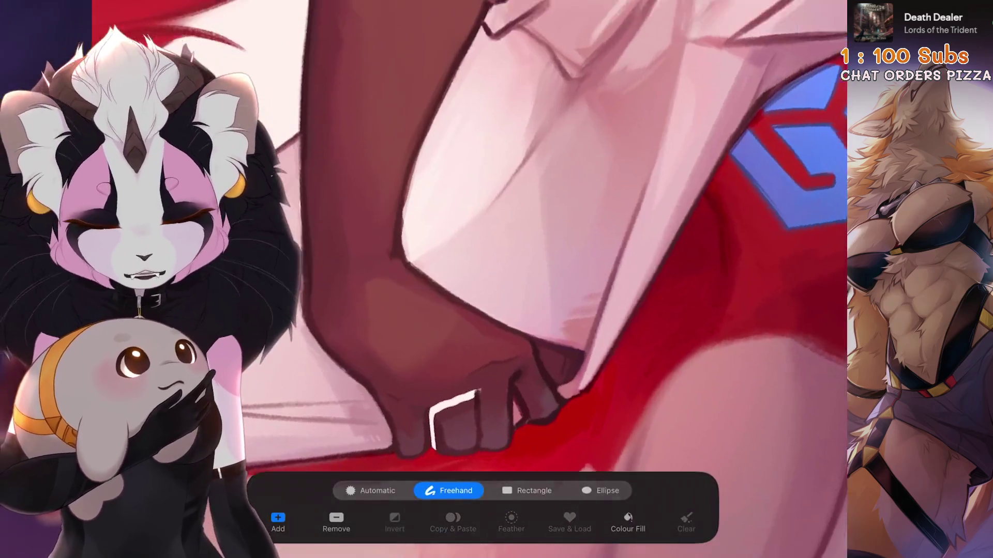
left_click_drag(517, 259, 540, 264)
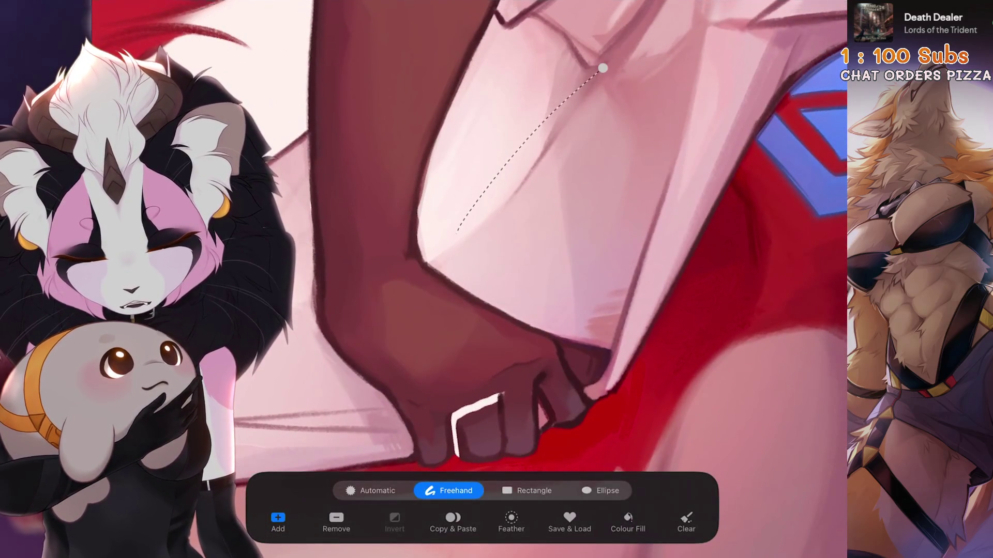
mouse_move(491, 429)
left_mouse_down()
mouse_move(476, 420)
mouse_move(731, 398)
mouse_move(731, 421)
mouse_move(734, 362)
left_mouse_up()
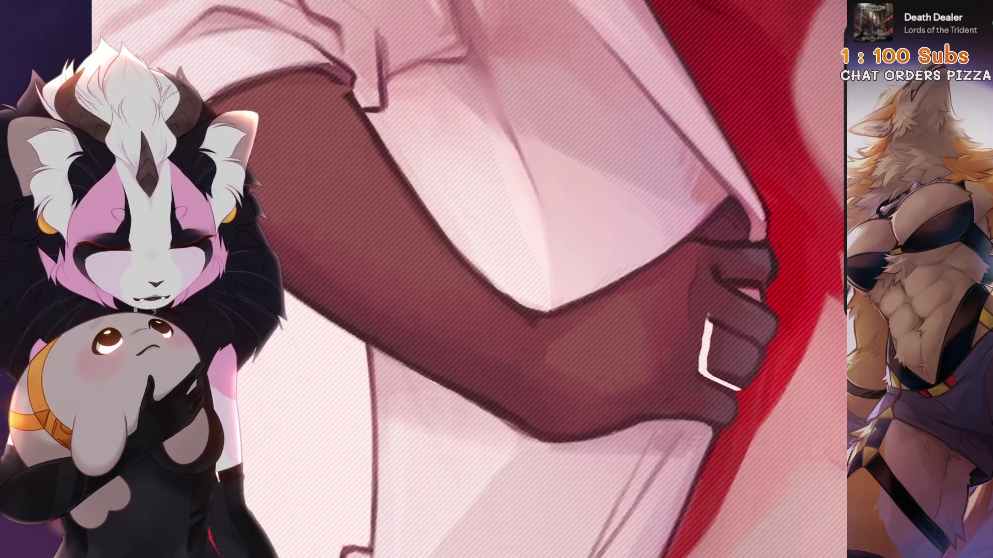
key("bracketright")
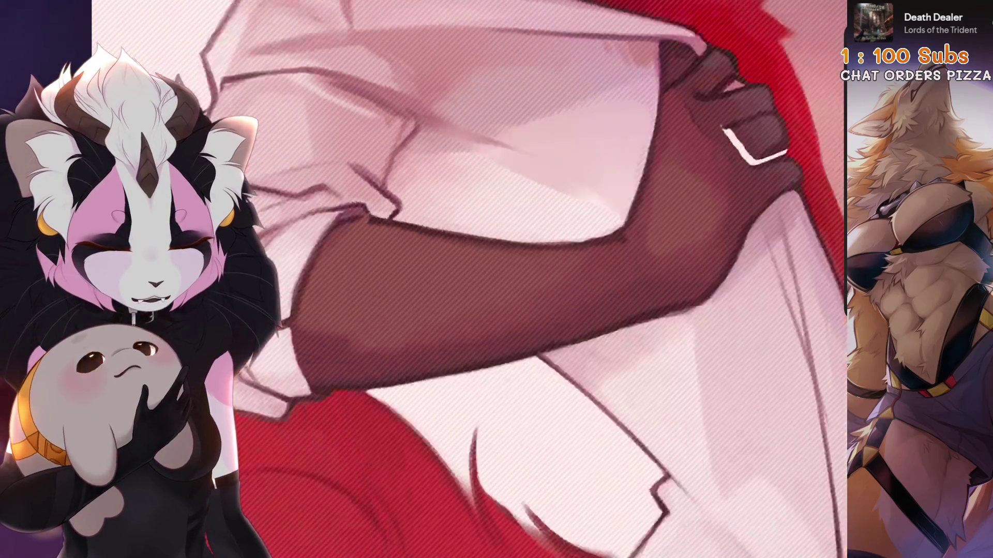
key("ctrl+z")
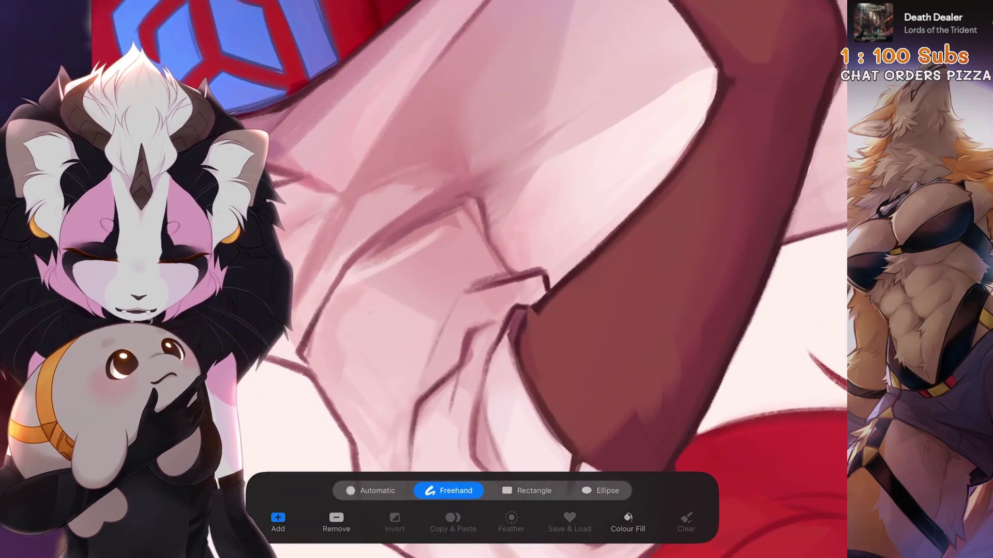
Step: Retrace the selection outline along the sleeve crease and edge near the forearm
key("ctrl+z")
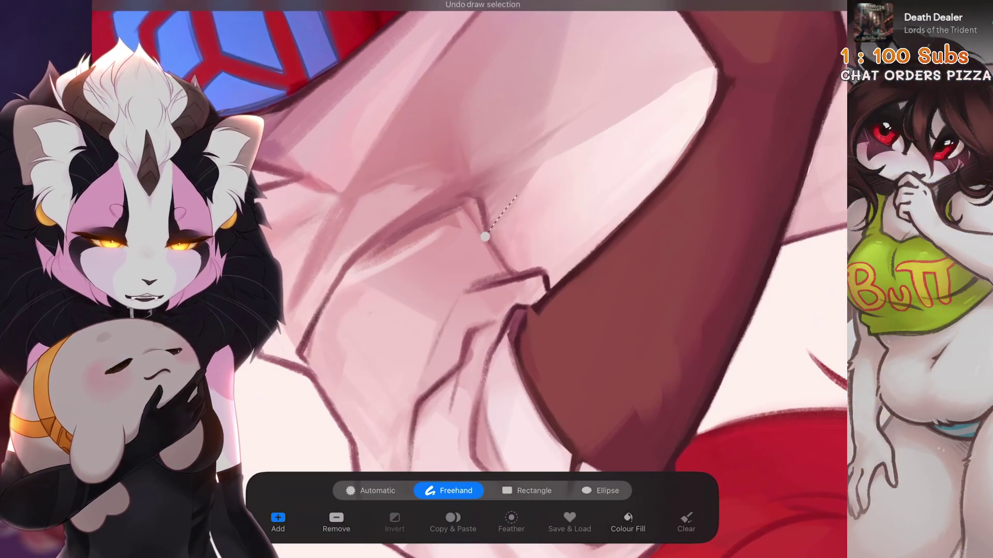
left_click_drag(485, 237, 519, 265)
key("ctrl+z")
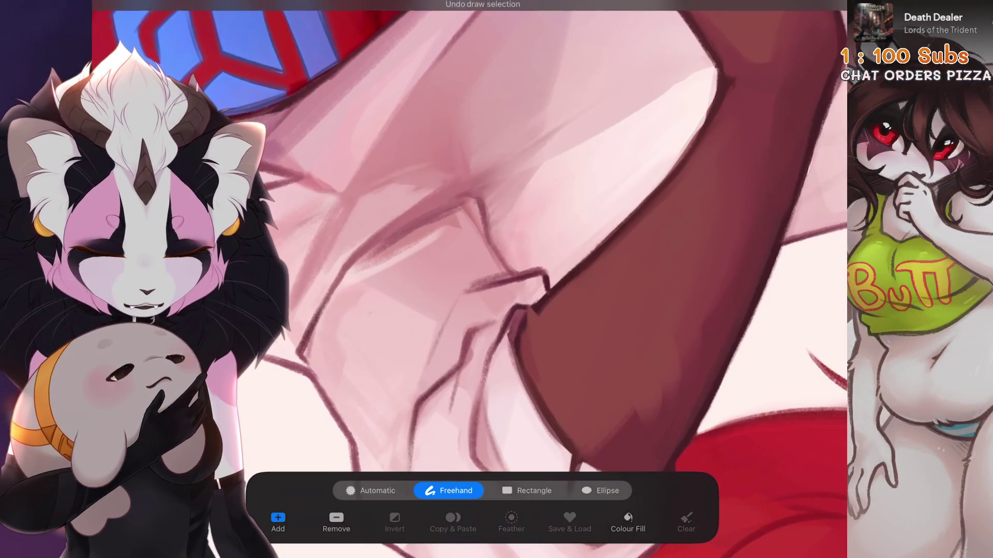
left_click_drag(595, 135, 676, 88)
scroll(569, 259, "down", 3)
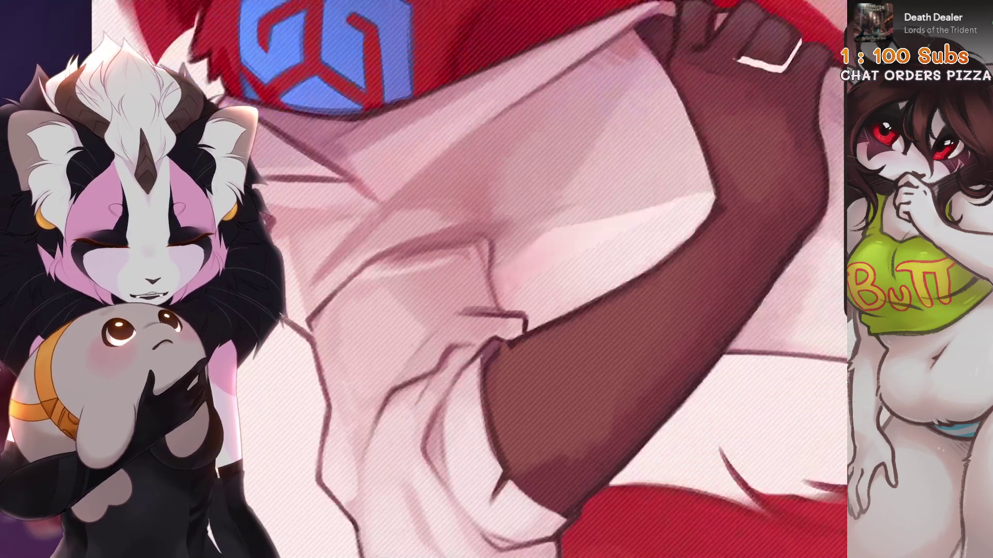
scroll(585, 252, "down", 3)
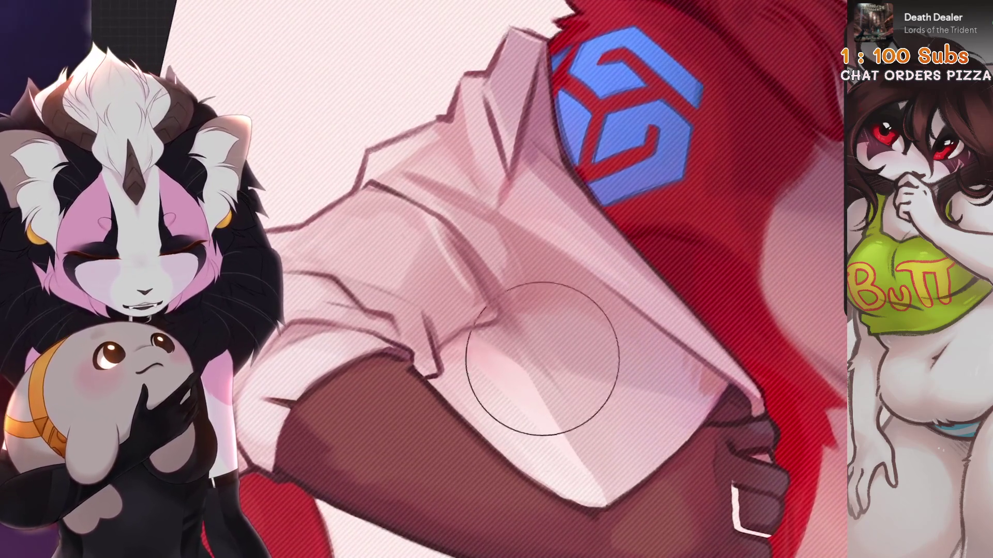
scroll(498, 277, "down", 3)
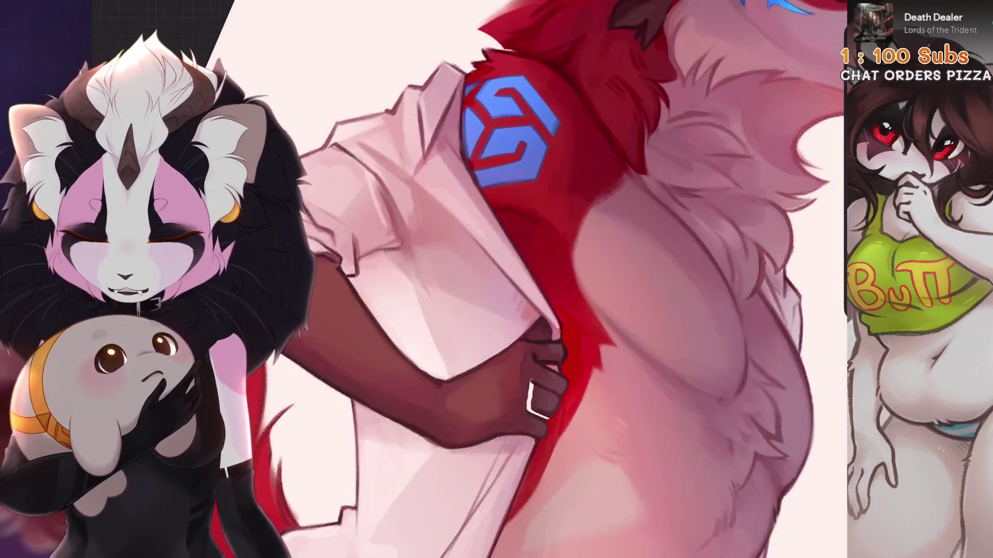
scroll(465, 279, "up", 5)
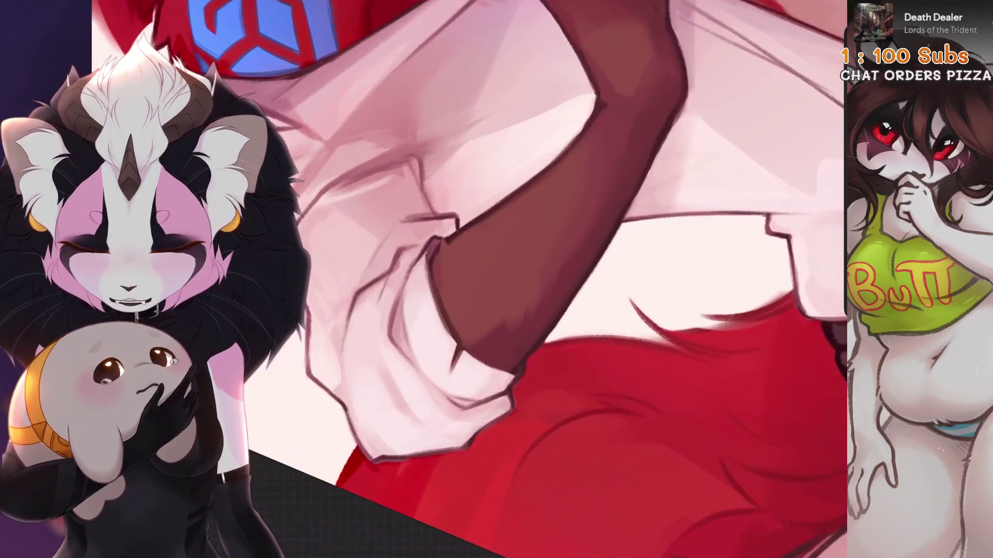
scroll(465, 259, "up", 3)
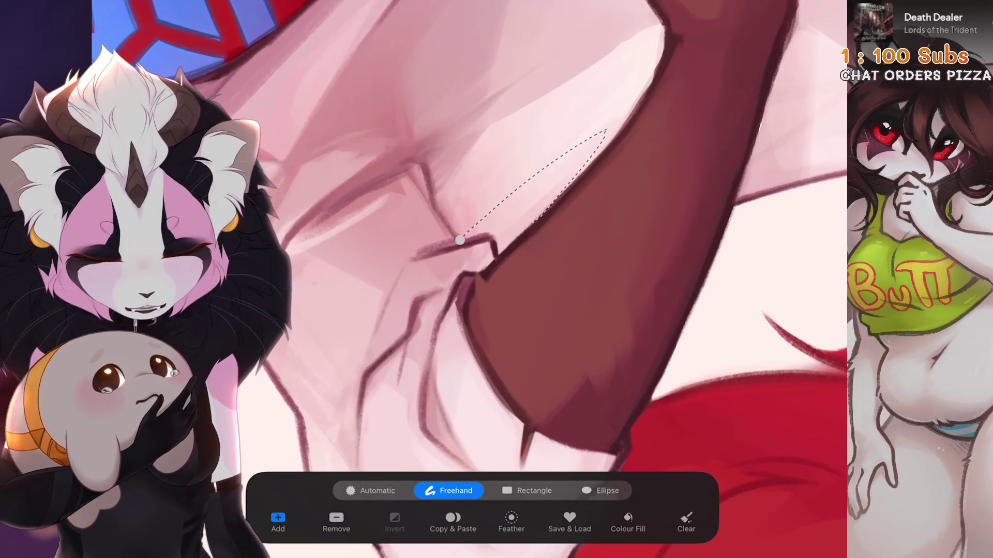
scroll(531, 277, "down", 2)
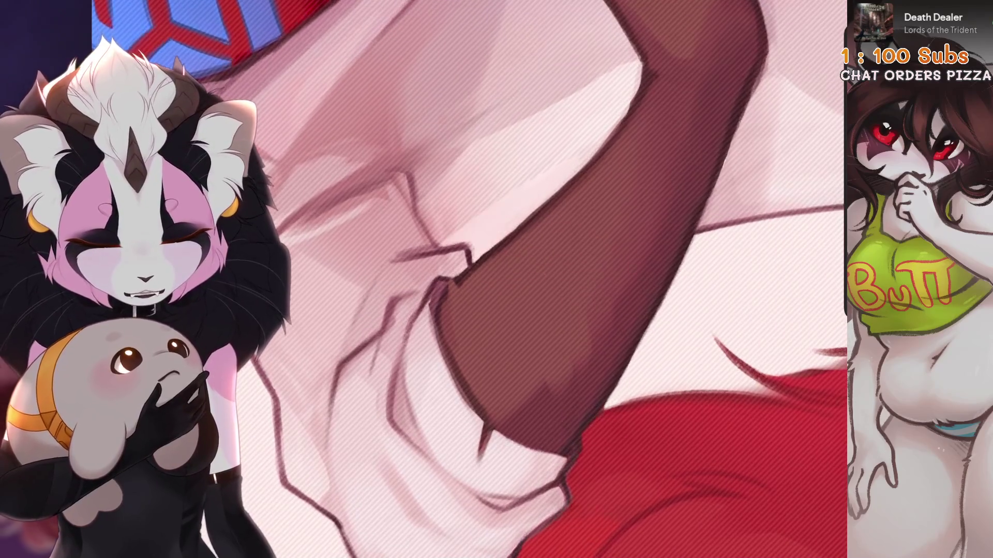
scroll(514, 332, "down", 5)
scroll(517, 279, "up", 1)
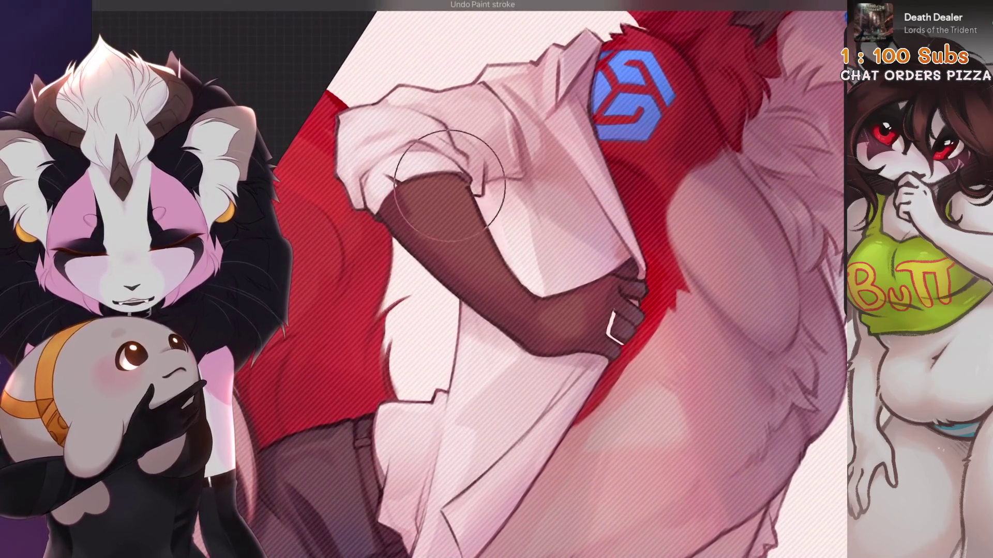
Step: Deselect and start a fresh freehand outline of the sleeve edge above the forearm
key("ctrl+d")
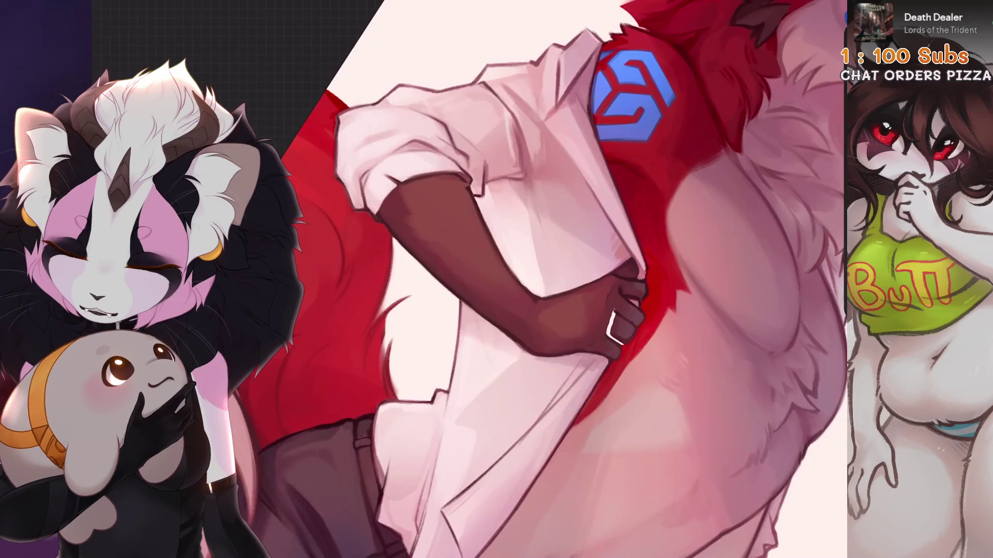
scroll(517, 279, "down", 2)
scroll(517, 279, "up", 4)
key("s")
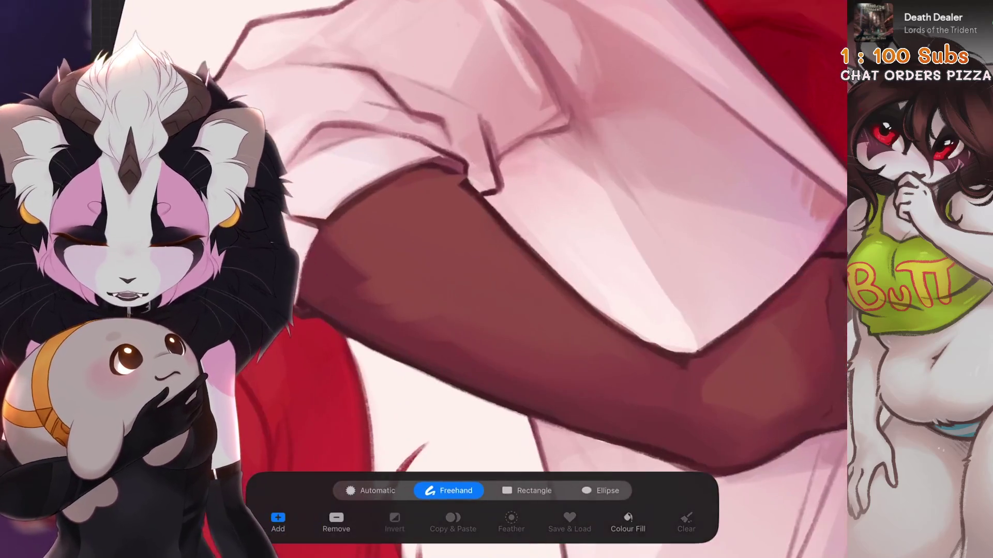
left_click_drag(482, 197, 502, 190)
scroll(517, 279, "down", 2)
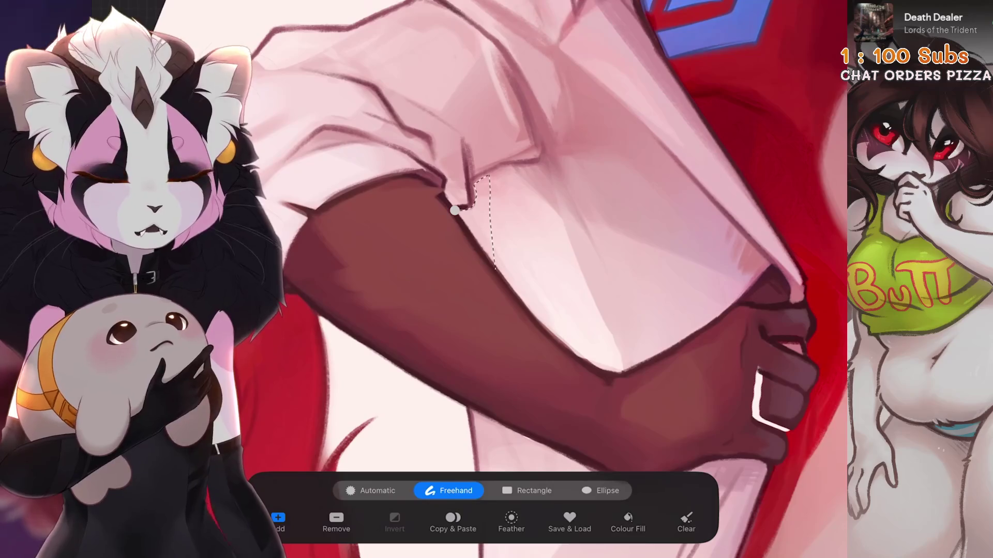
key("ctrl+z")
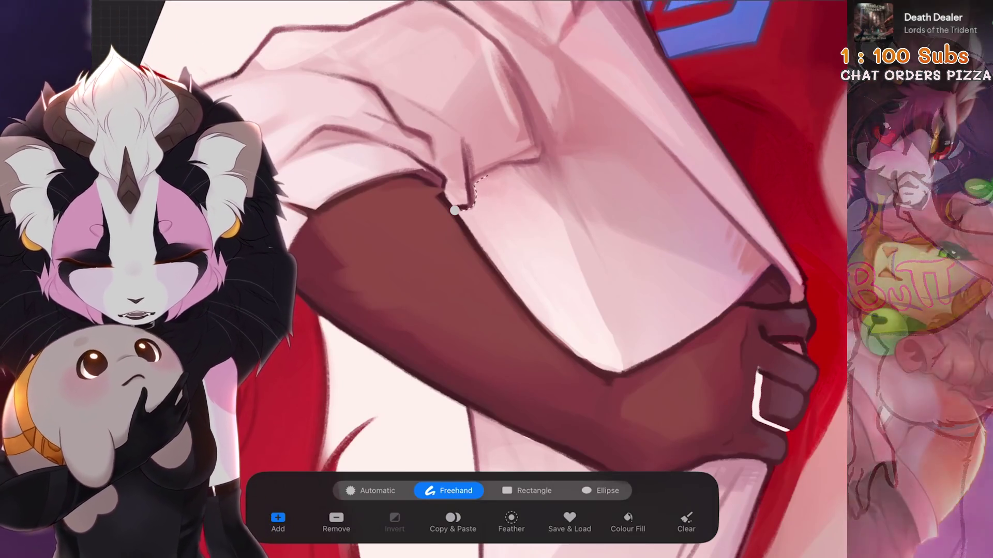
scroll(466, 259, "up", 3)
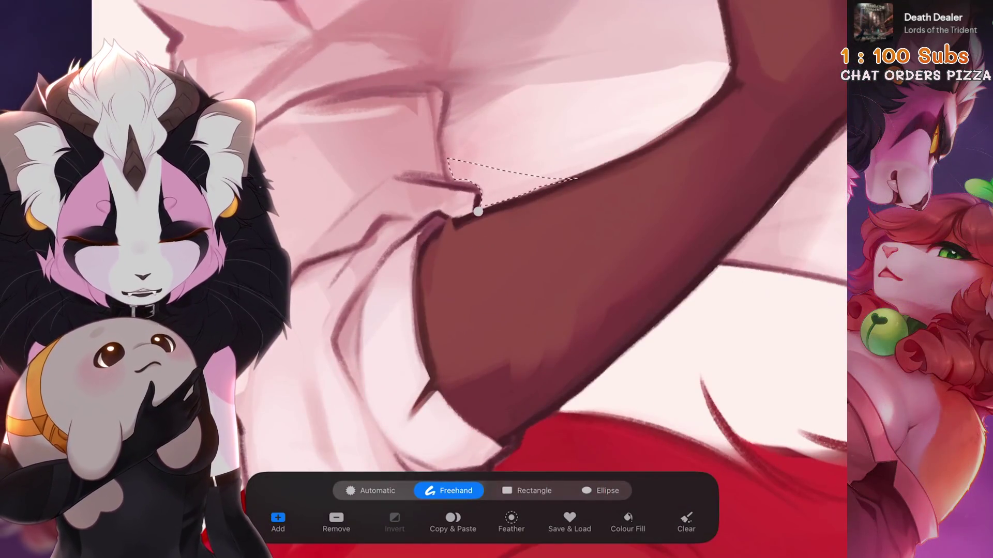
scroll(466, 259, "down", 3)
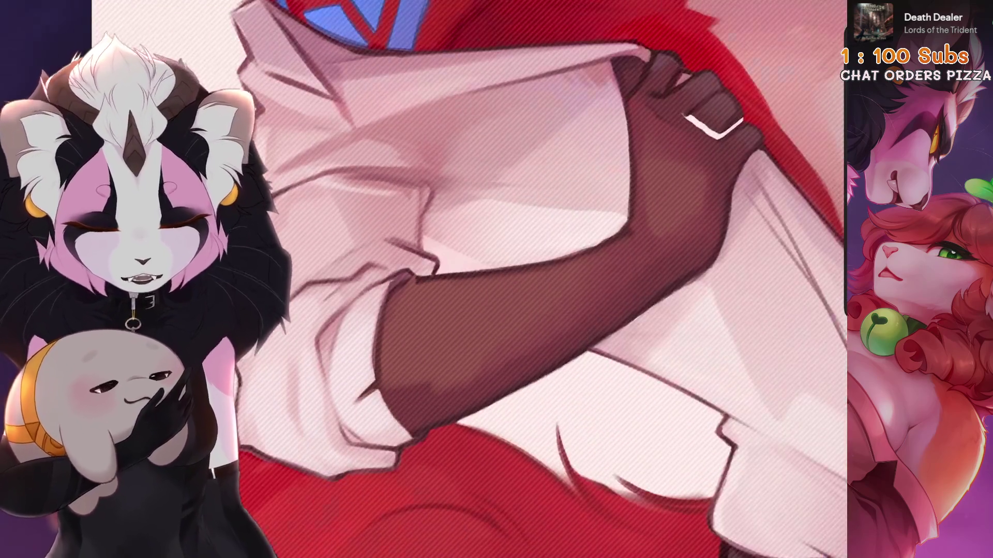
scroll(466, 279, "down", 5)
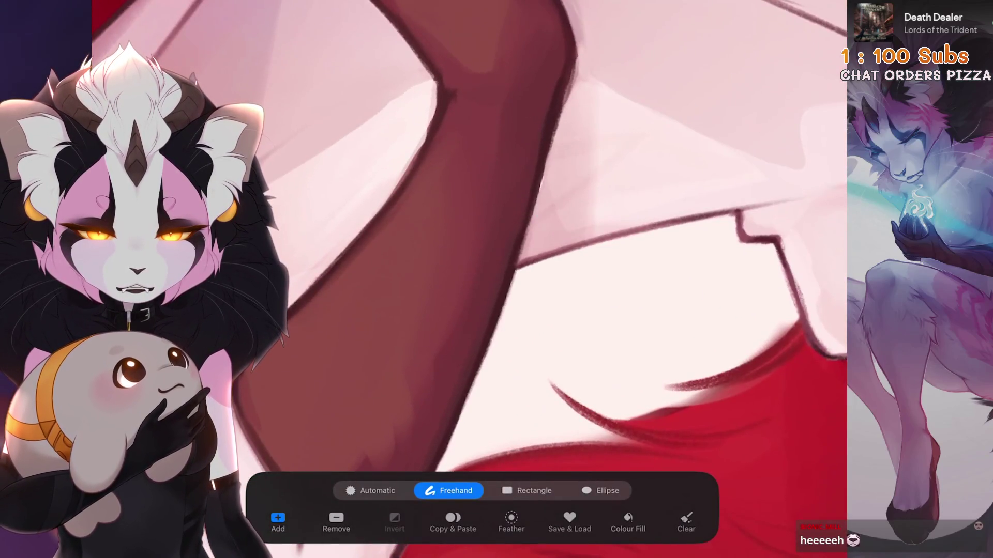
Step: Outline the shirt edge running under the forearm and sample a shirt colour to paint with
left_click(527, 229)
left_click(666, 123)
left_click(670, 147)
left_click(519, 248)
left_click_drag(677, 125, 543, 256)
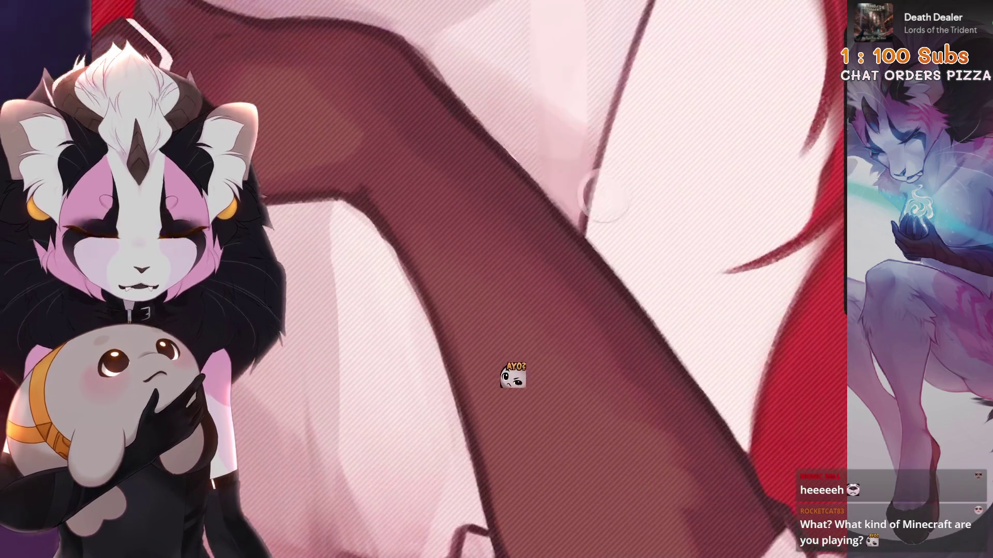
left_click_drag(548, 202, 560, 199)
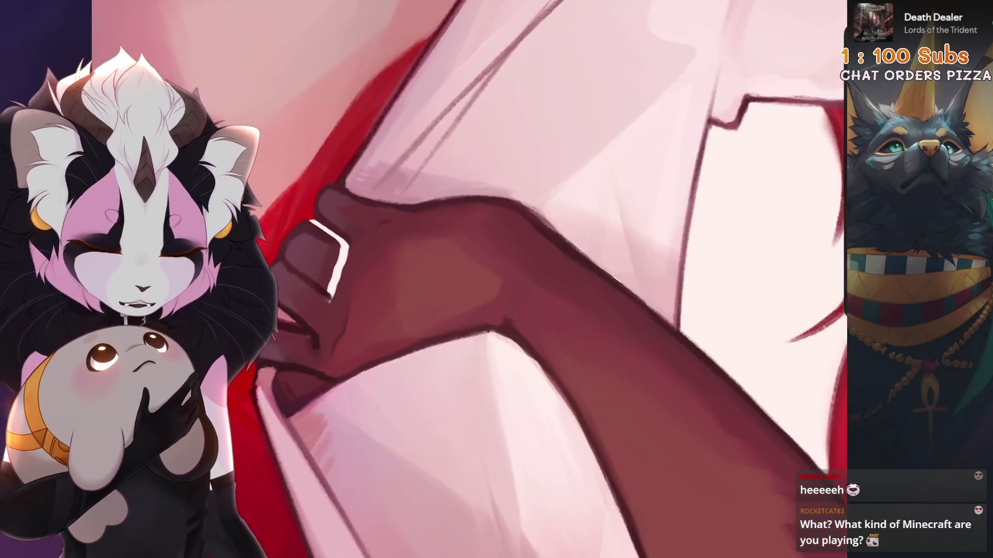
Step: Freehand-select the first part of the shirt hem over the waistband
scroll(469, 279, "down", 5)
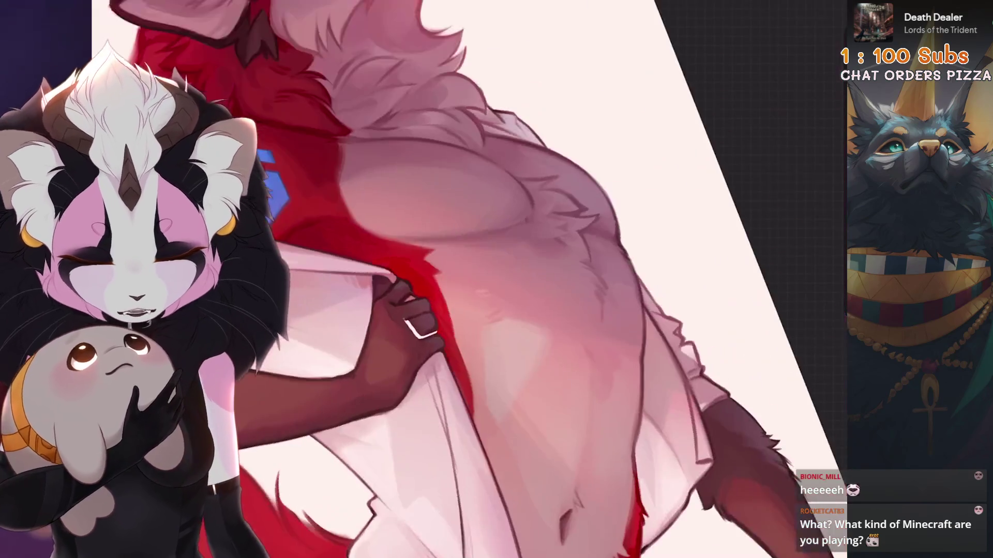
scroll(470, 279, "up", 5)
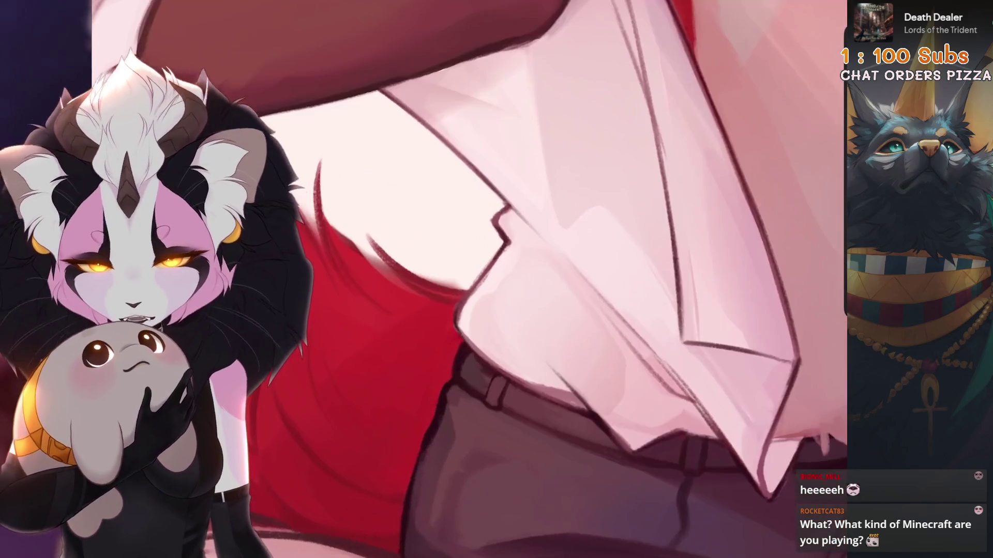
key("s")
mouse_move(471, 333)
left_mouse_down()
mouse_move(496, 362)
mouse_move(532, 342)
left_mouse_up()
scroll(469, 279, "up", 3)
scroll(469, 280, "down", 3)
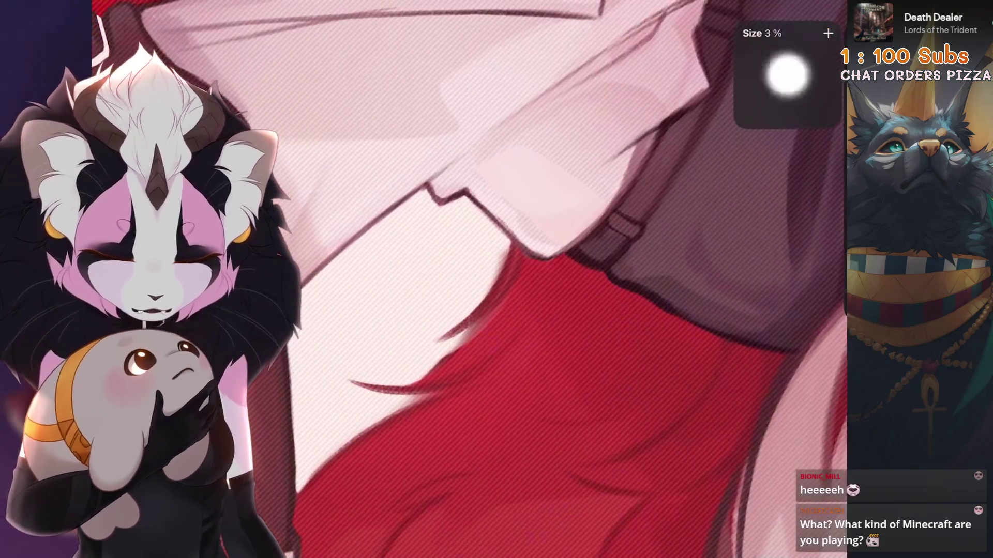
scroll(470, 279, "down", 3)
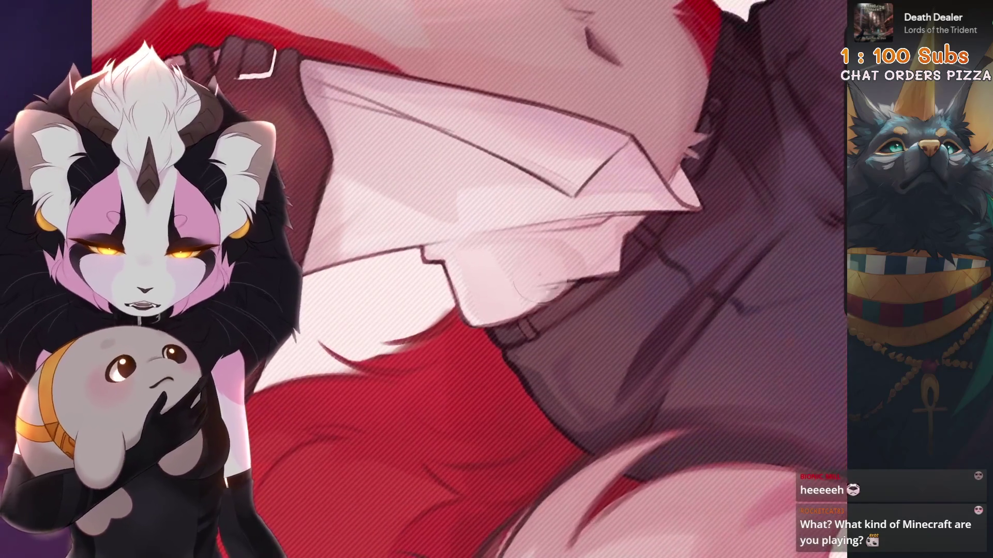
scroll(469, 279, "down", 3)
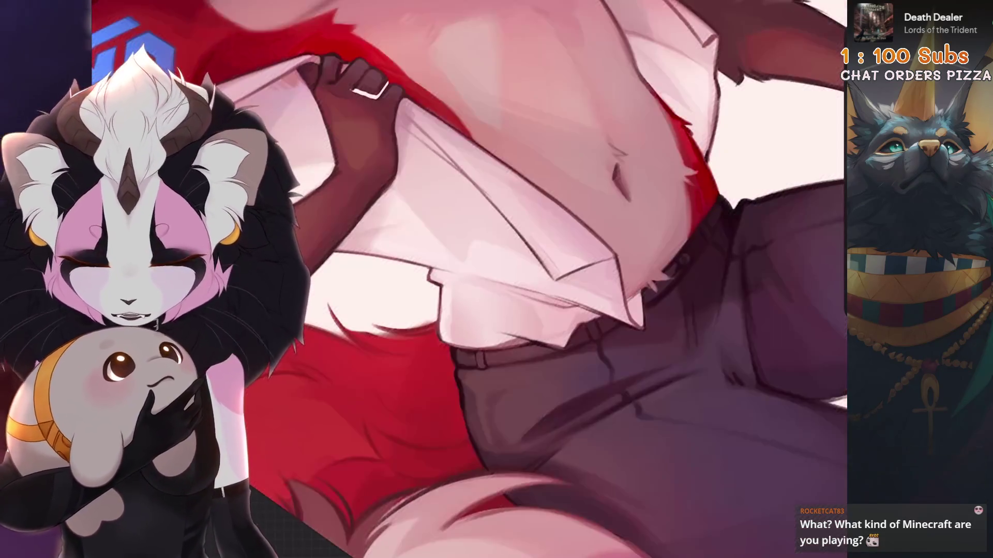
scroll(469, 279, "down", 3)
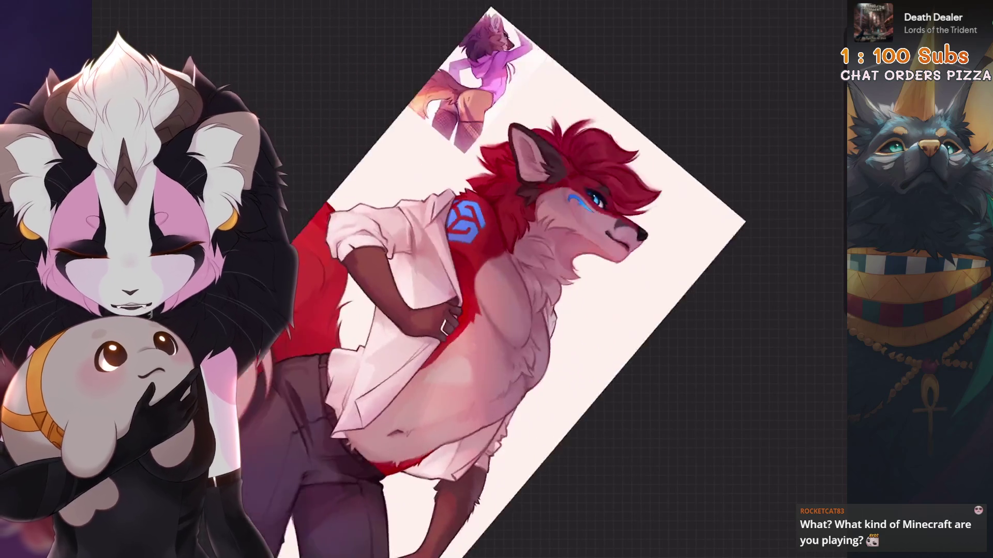
scroll(470, 279, "up", 5)
Step: Outline the next hem fold, enlarge the brush, and undo then redo the last action
key("s")
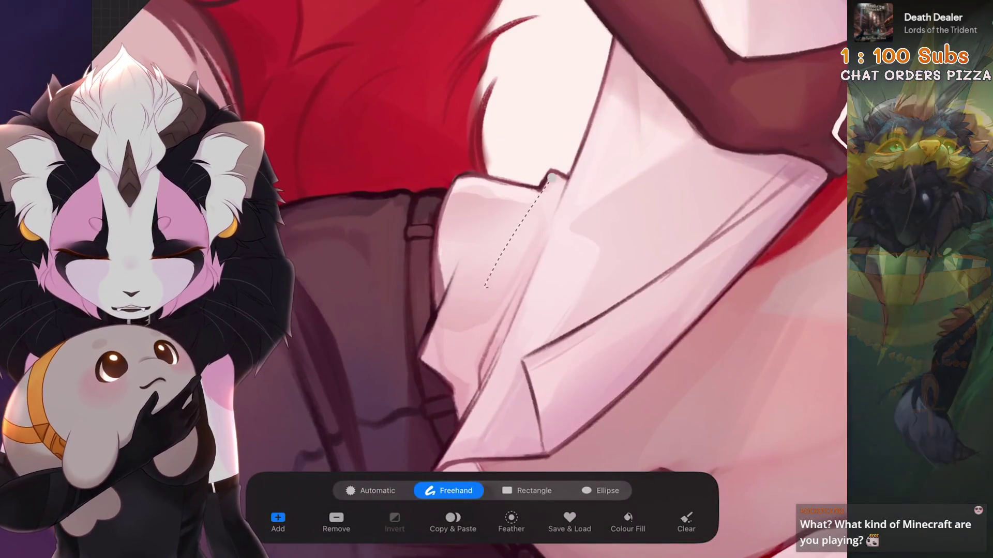
key("ctrl+z")
left_click(552, 173)
left_click(502, 247)
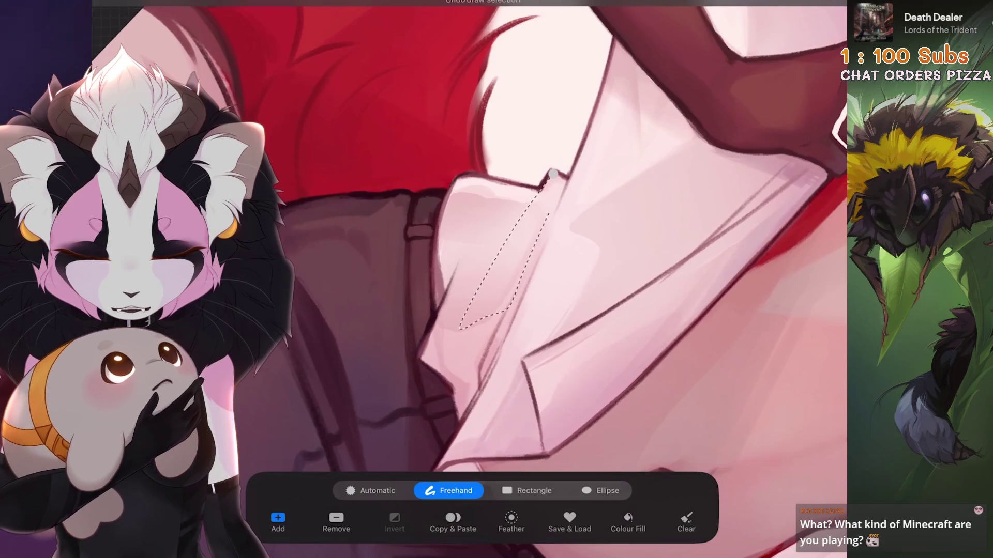
left_click(538, 262)
left_click_drag(517, 258, 464, 313)
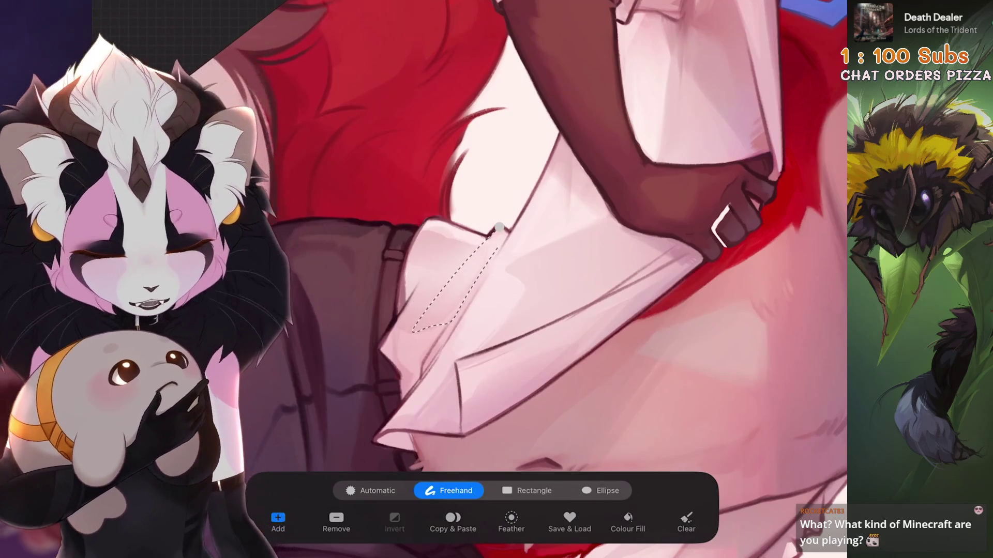
left_click(499, 228)
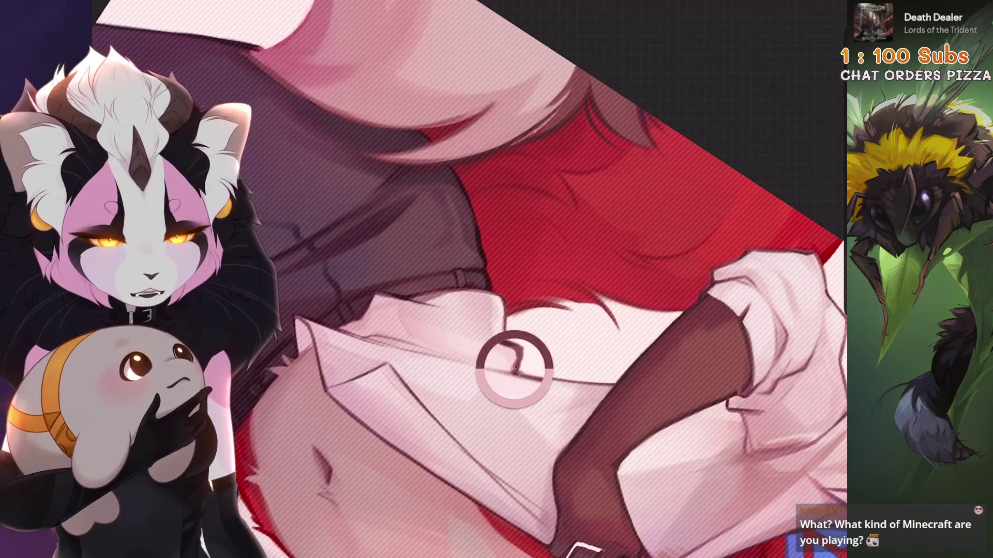
mouse_move(499, 277)
left_mouse_down()
mouse_move(516, 377)
mouse_move(659, 317)
left_mouse_up()
key("bracketright")
key("bracketright")
key("bracketright")
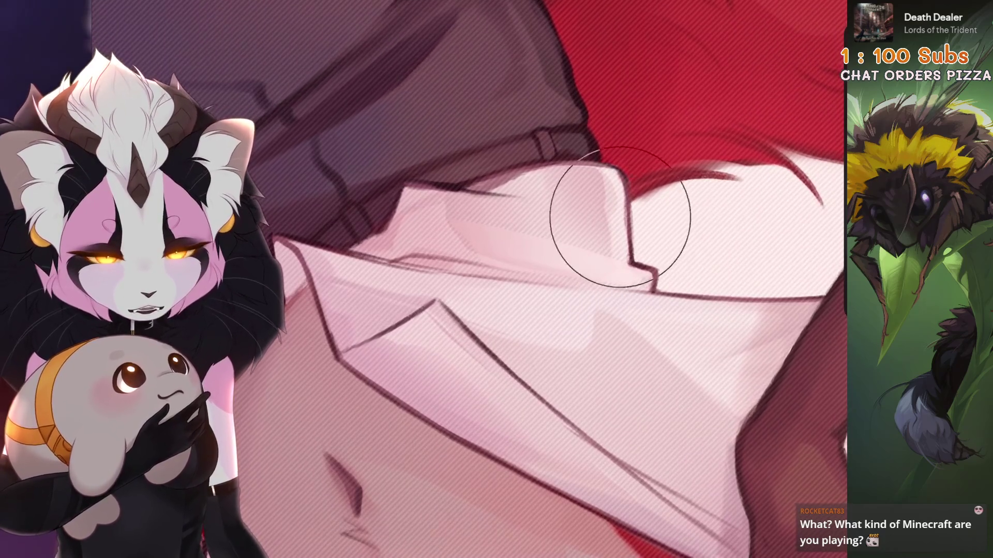
key("ctrl+z")
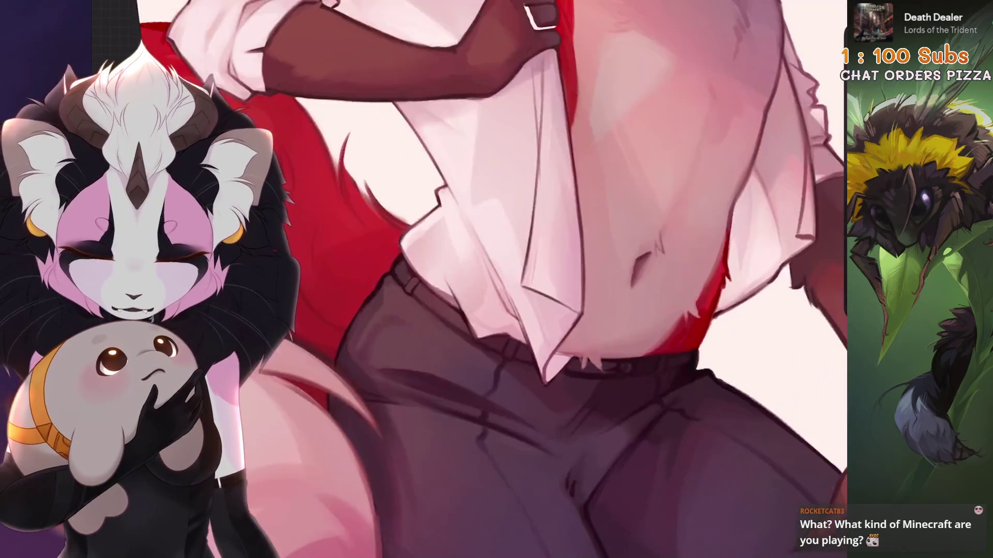
key("ctrl+shift+z")
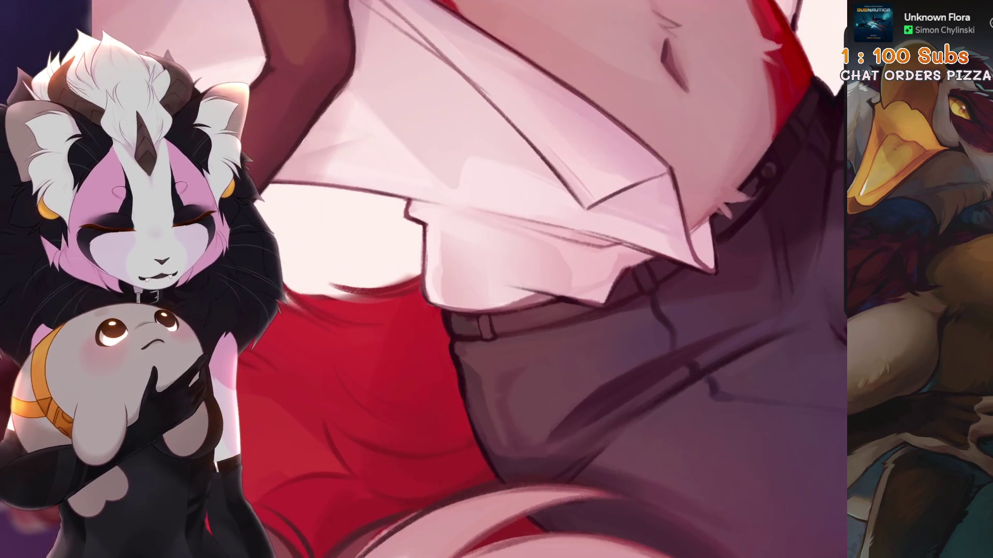
Step: Lasso a pointed shirt-tail fold and return to the brush to paint inside it
key("s")
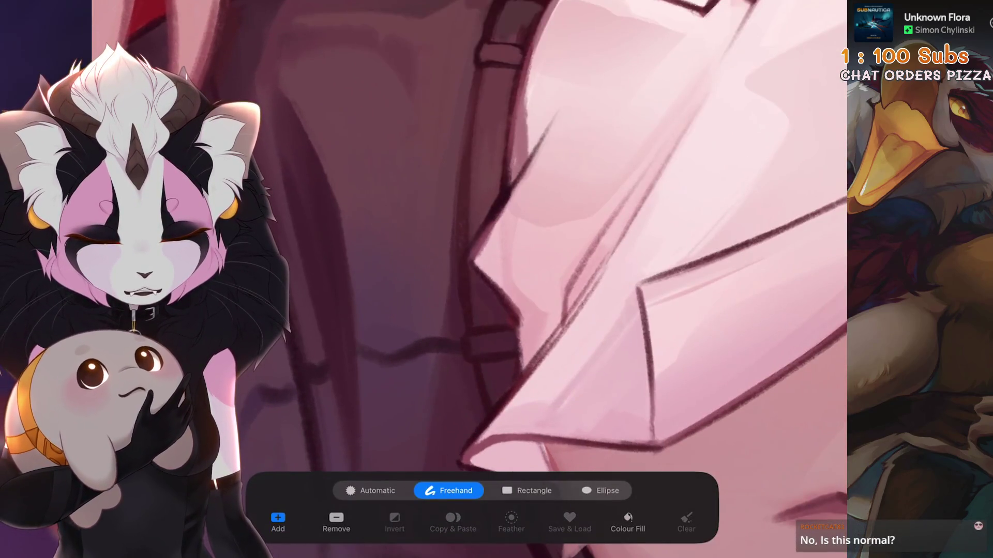
left_click(548, 256)
left_click(481, 206)
left_click(571, 166)
left_click(487, 223)
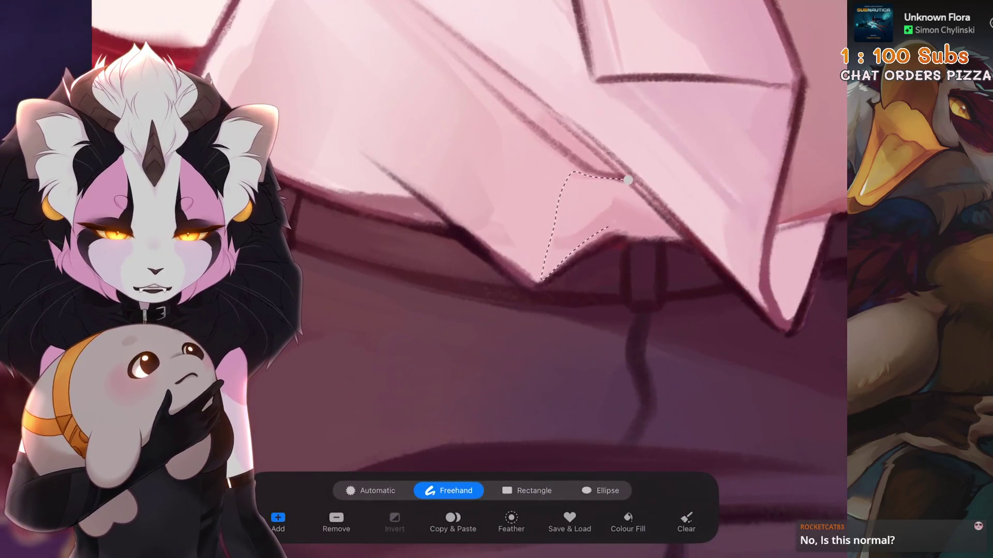
left_click(573, 207)
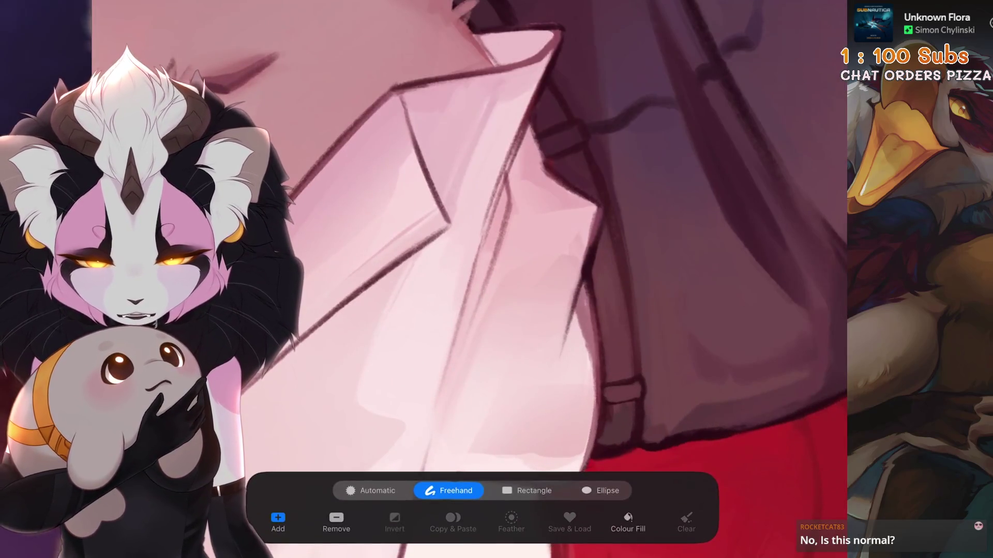
key("b")
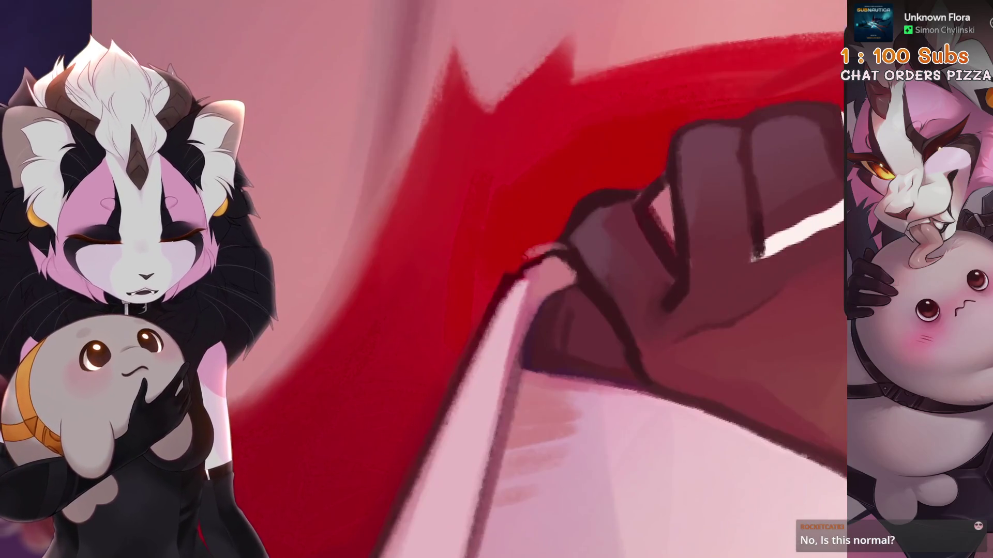
Step: Undo two strokes and sample the dark skin colour of the gripping hand
key("ctrl+z")
left_click(498, 279)
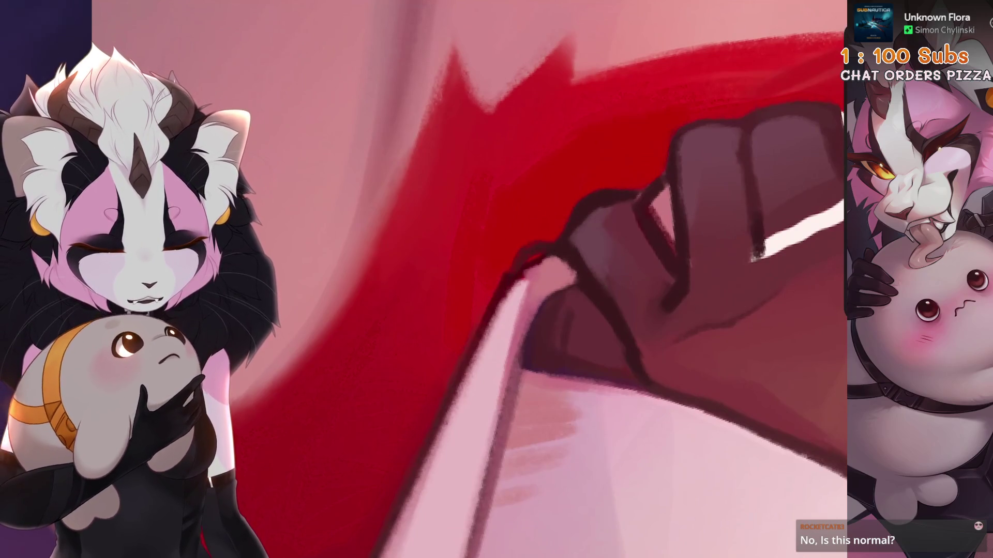
key("ctrl+z")
left_click(487, 327)
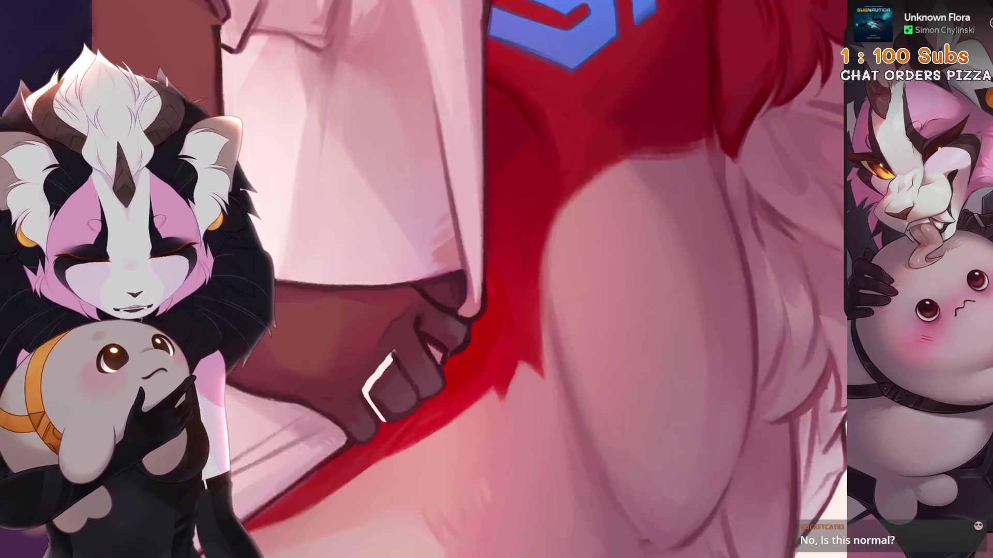
left_click(464, 389)
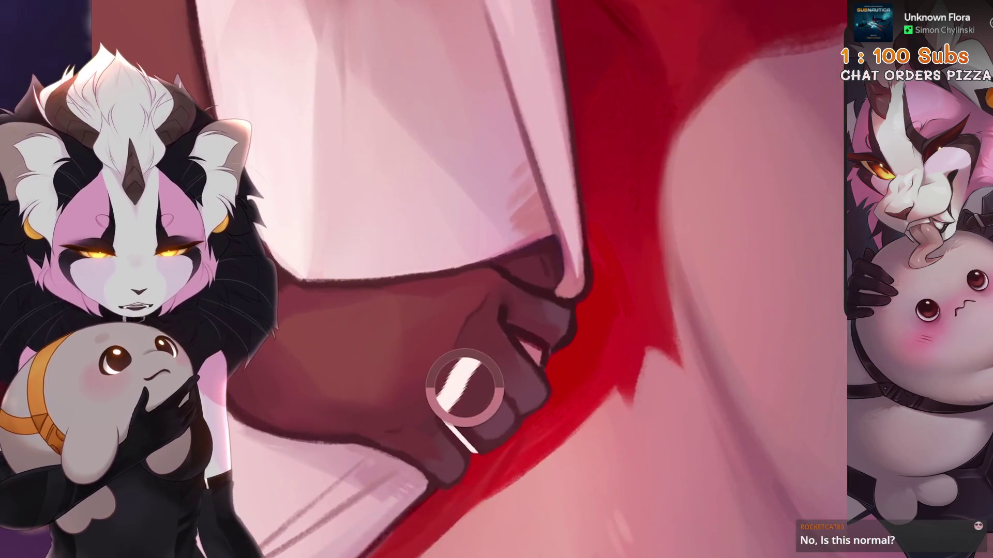
scroll(498, 279, "up", 2)
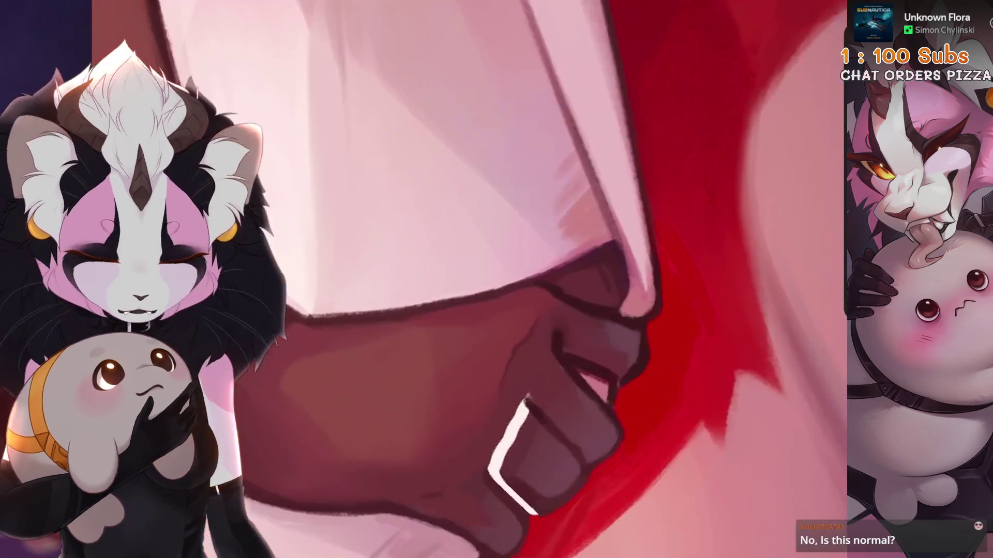
Step: Sample fist colours and paint over the white knuckle highlight in darker pink
left_click(590, 308)
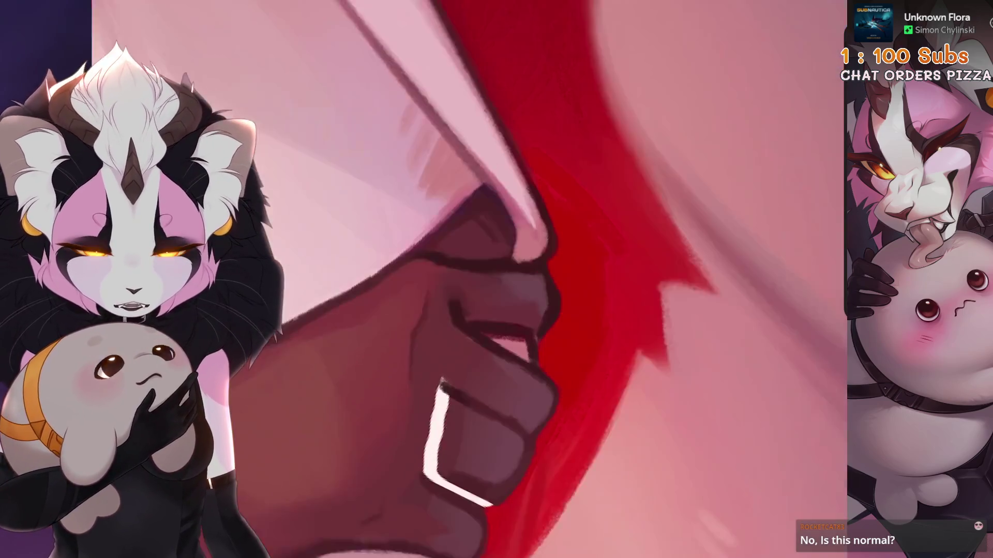
left_click(625, 398)
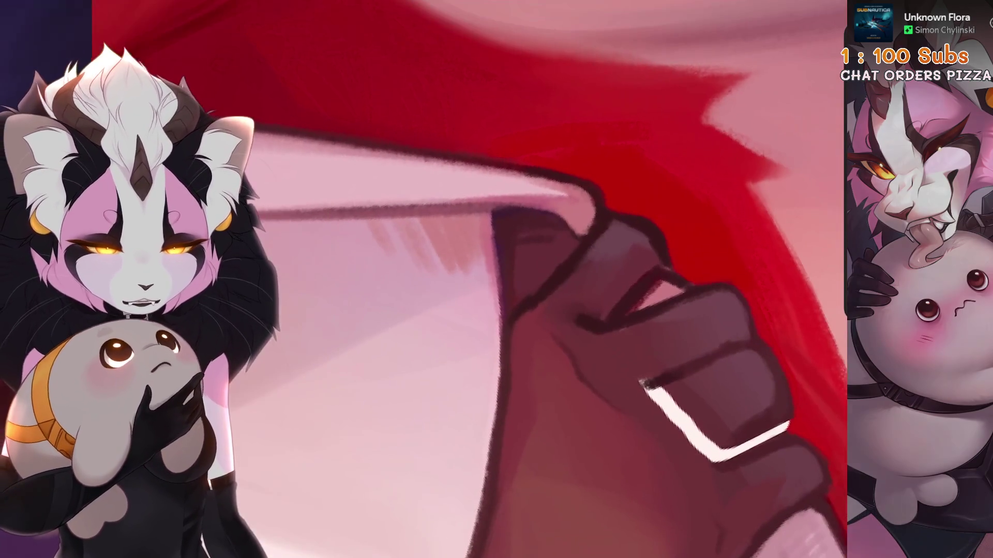
left_click(465, 283)
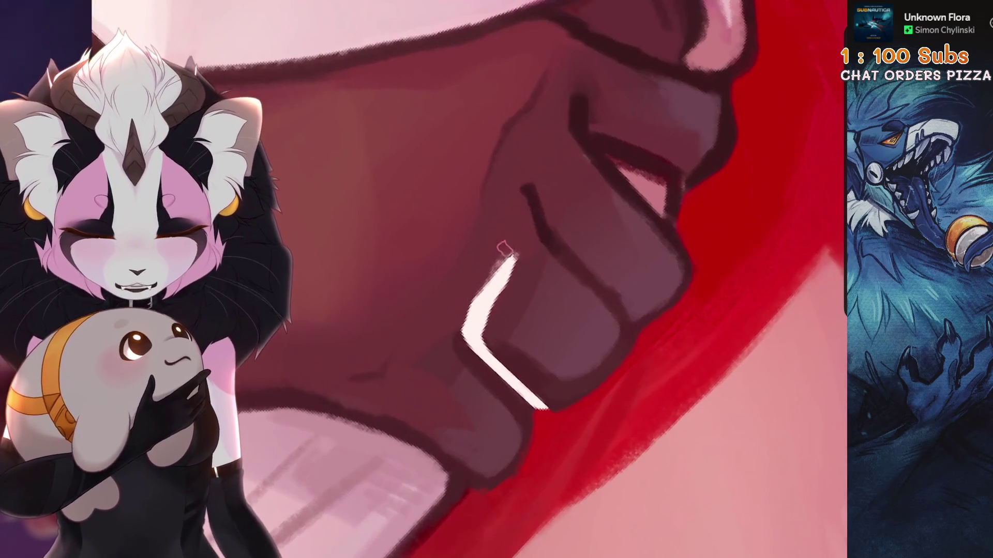
left_click_drag(501, 248, 498, 299)
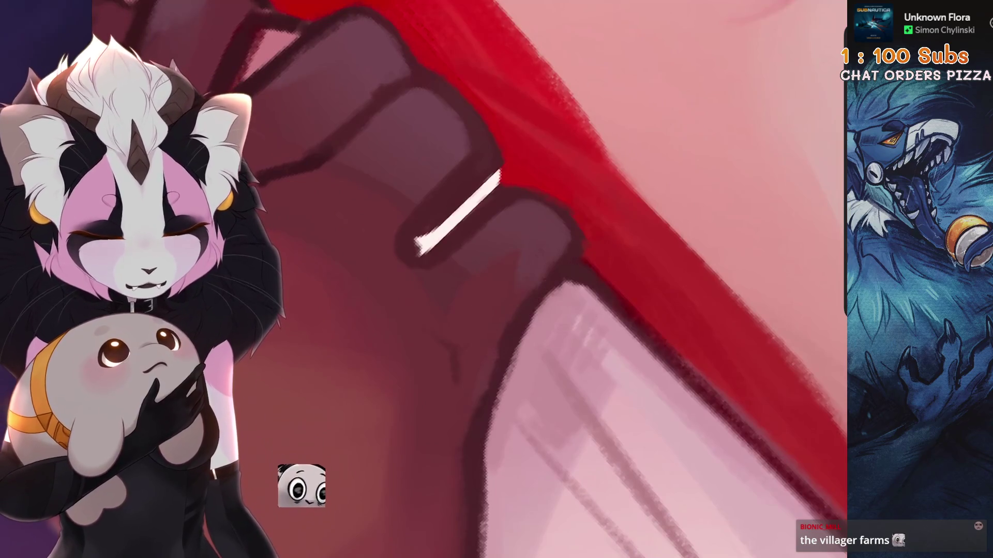
mouse_move(497, 207)
left_mouse_down()
mouse_move(437, 264)
mouse_move(508, 199)
left_mouse_up()
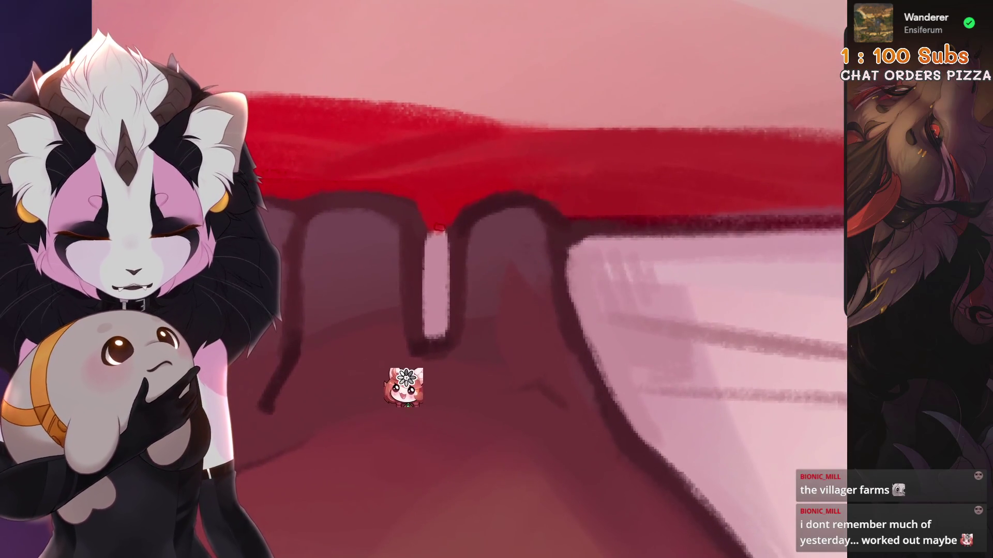
Step: Repaint the pale highlight between the knuckles, undoing stray strokes and shrinking the brush
left_click_drag(432, 228, 426, 299)
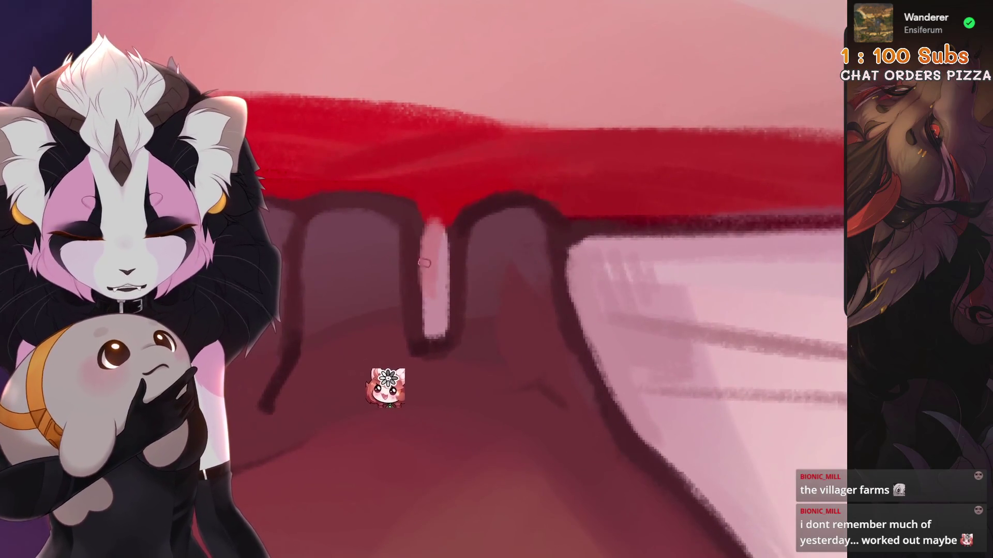
key("ctrl+z")
key("ctrl+z")
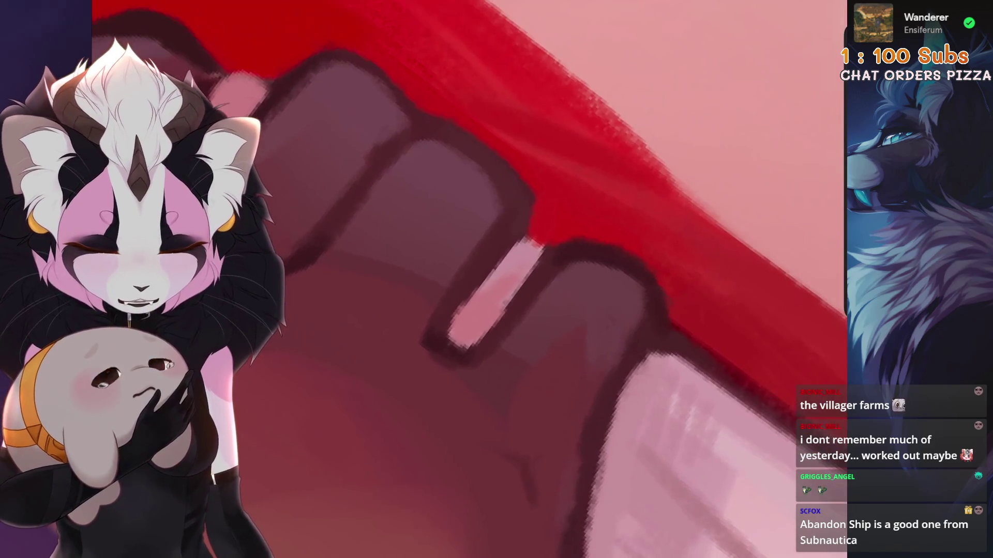
key("ctrl+z")
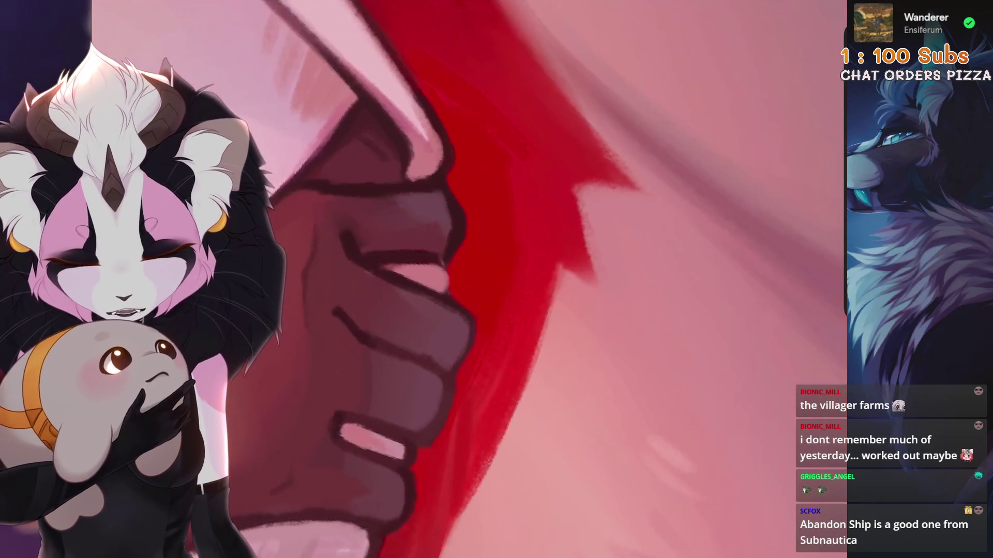
key("ctrl+z")
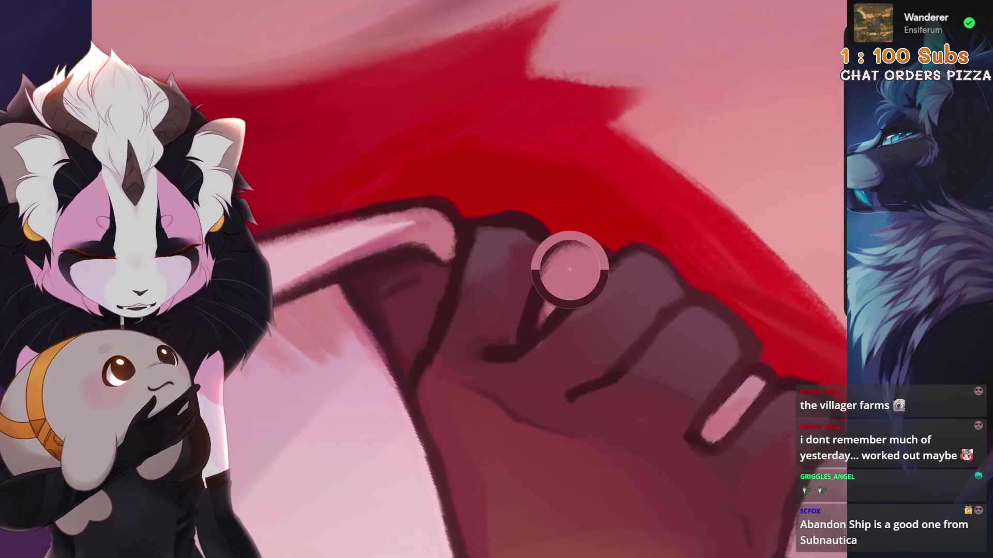
key("bracketleft")
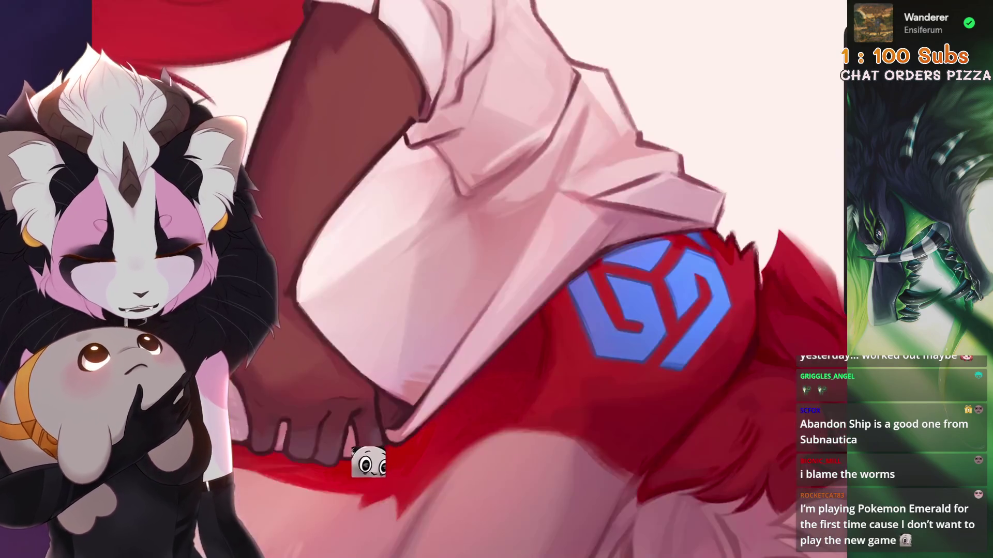
key("ctrl+z")
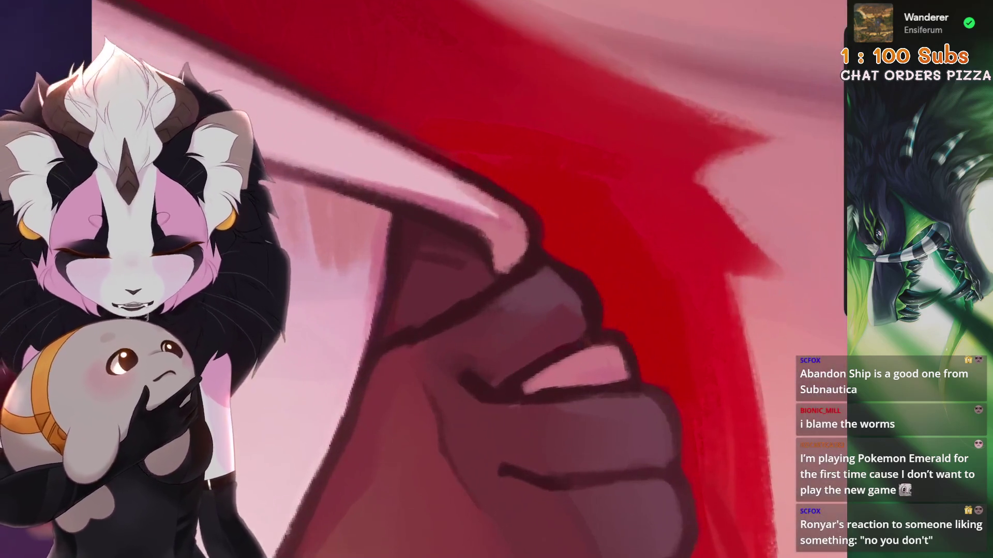
Step: Sample muted colours from the fist and beside it, discarding a stroke near the fist
left_click(536, 284)
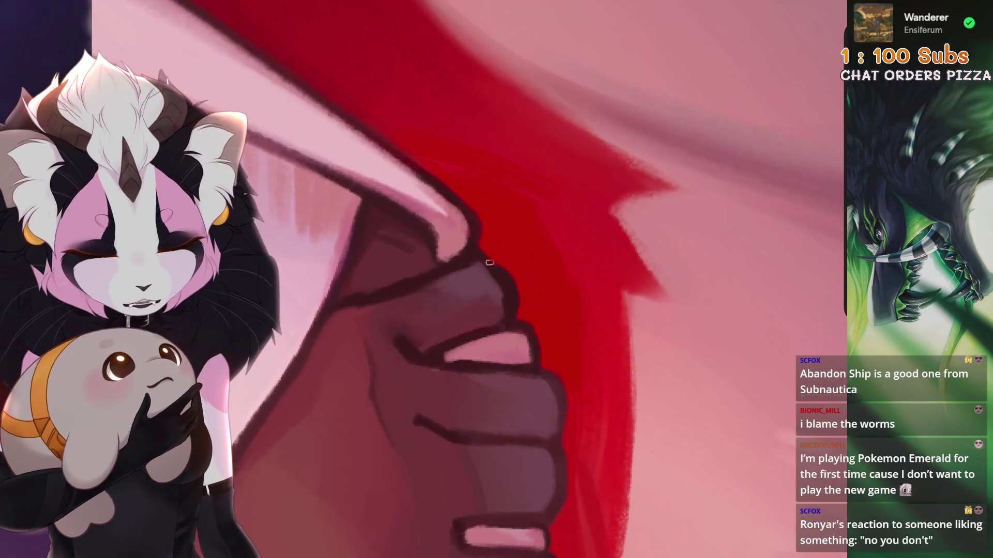
key("ctrl+z")
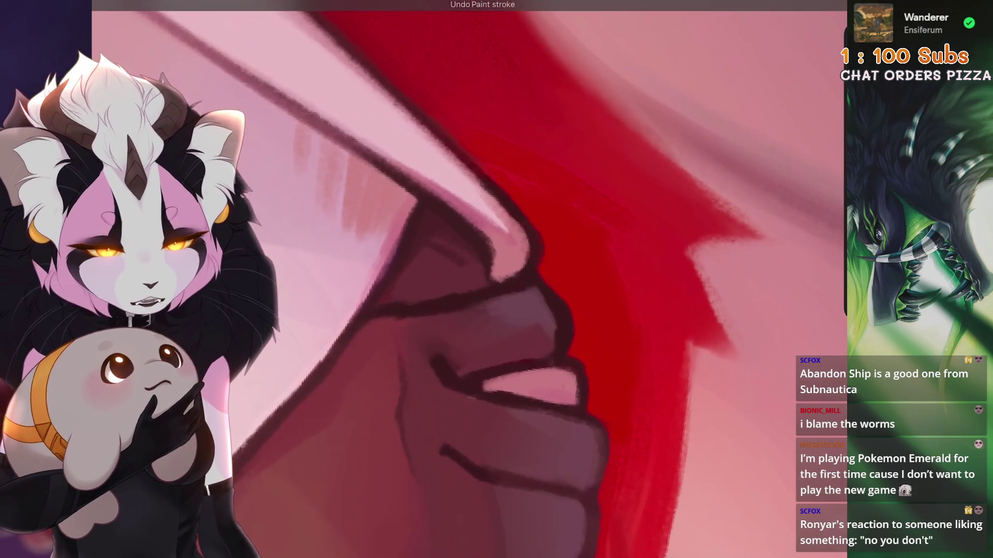
left_click(562, 348, "alt")
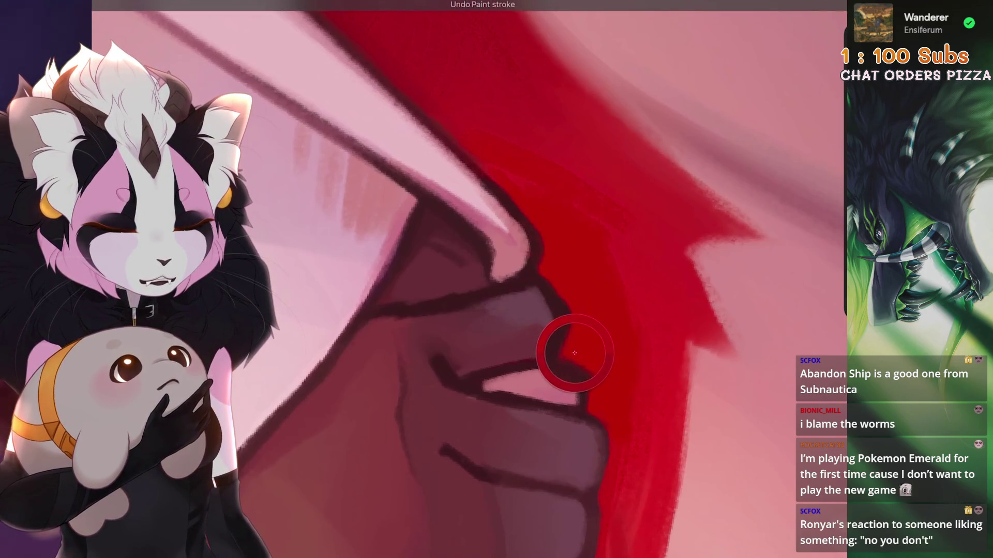
scroll(468, 279, "down", 3)
scroll(468, 279, "down", 3)
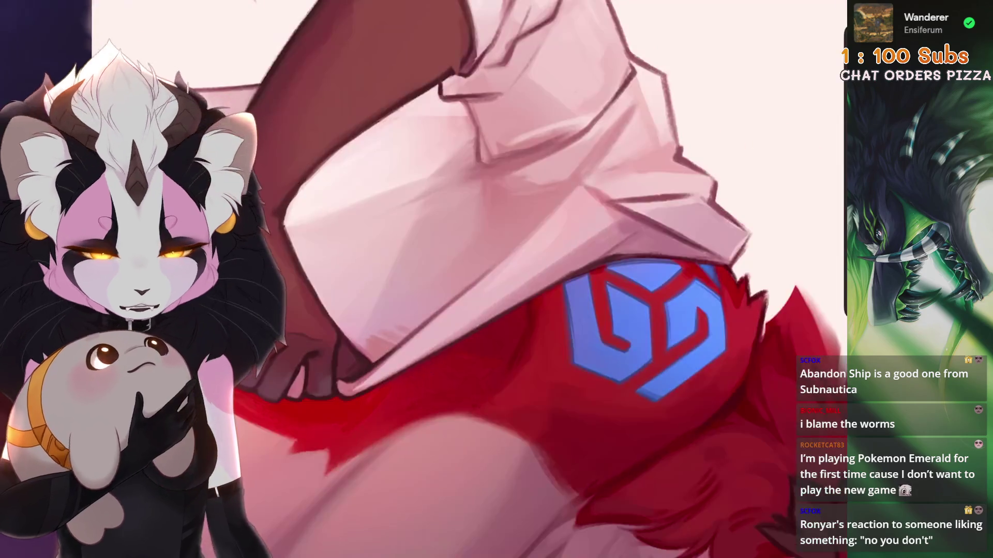
scroll(393, 352, "up", 5)
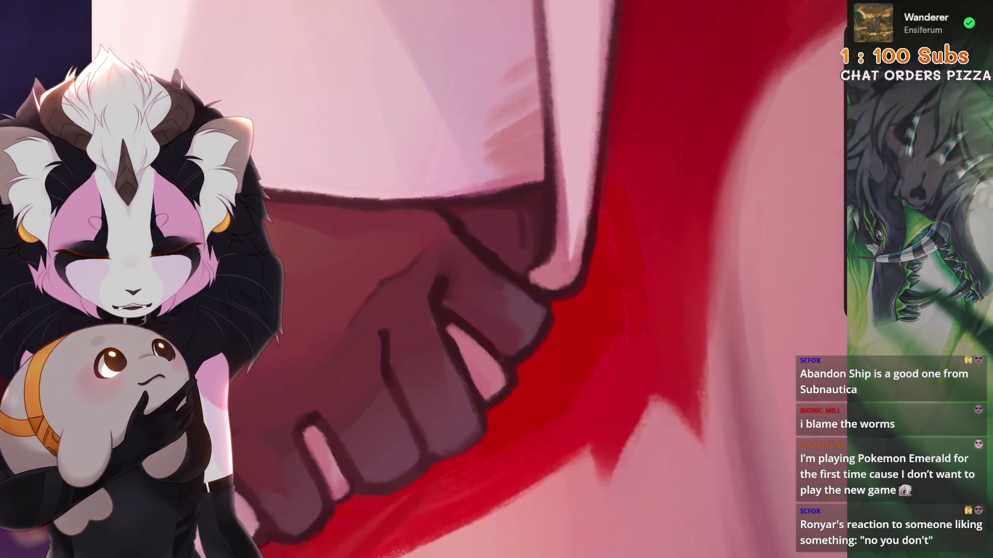
left_click(538, 305, "alt")
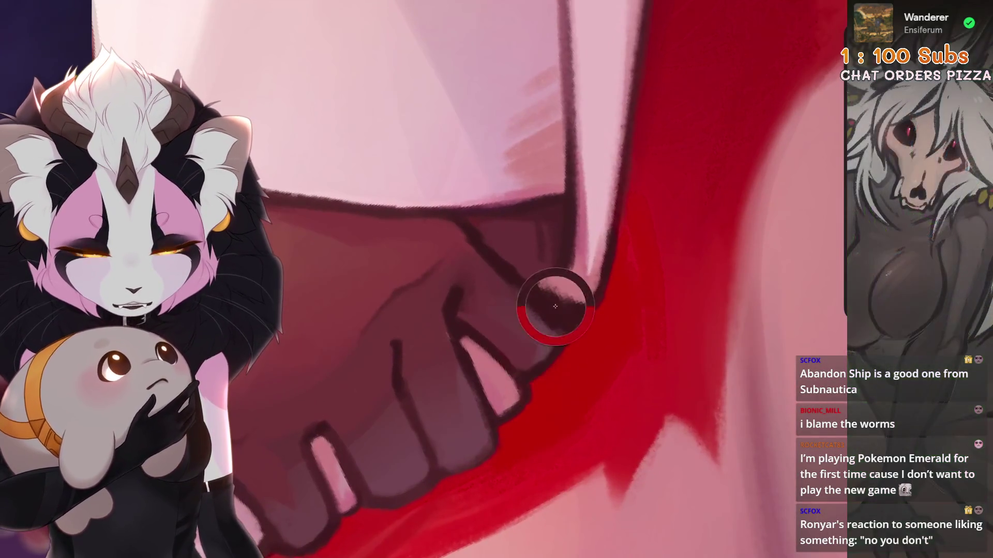
scroll(469, 279, "down", 3)
scroll(469, 280, "up", 5)
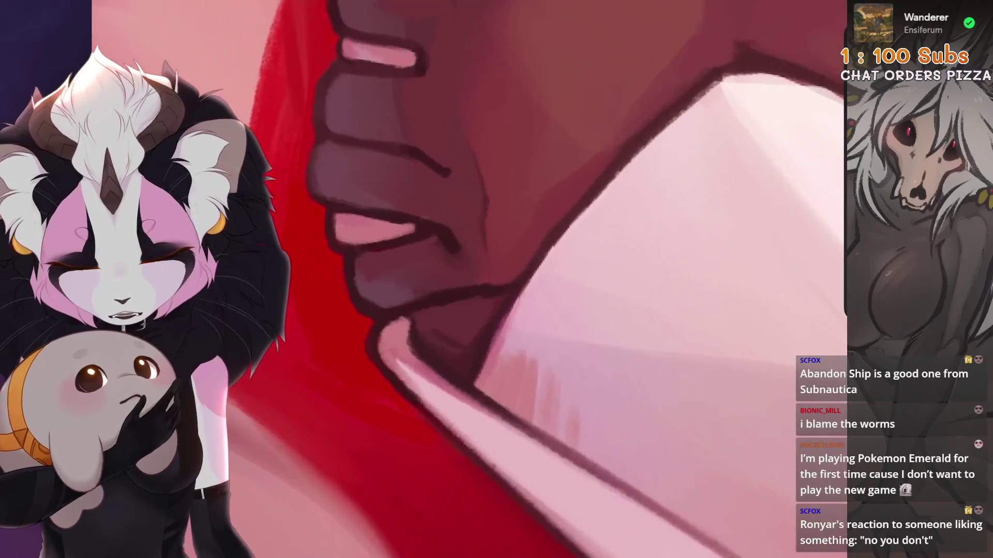
scroll(425, 359, "down", 5)
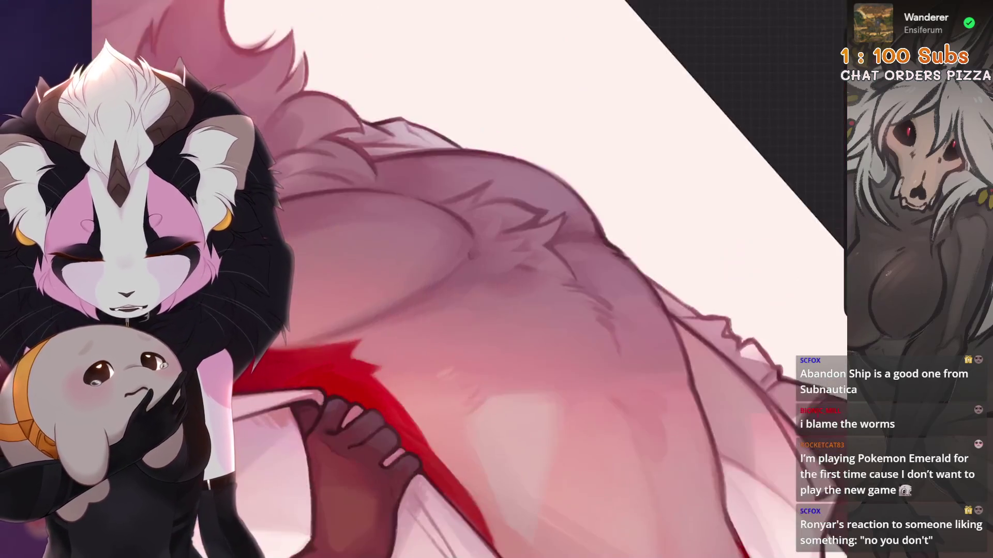
scroll(517, 280, "up", 2)
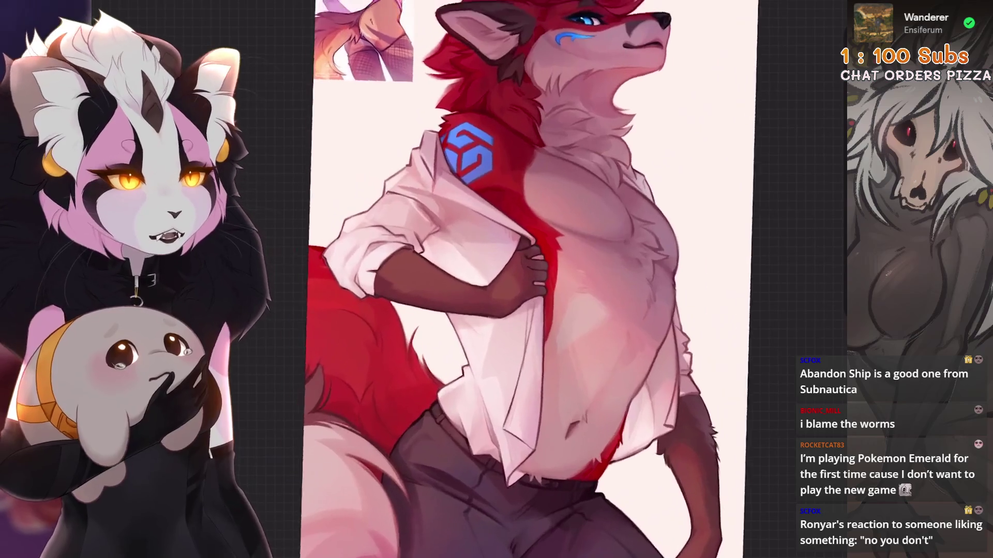
scroll(491, 279, "up", 1)
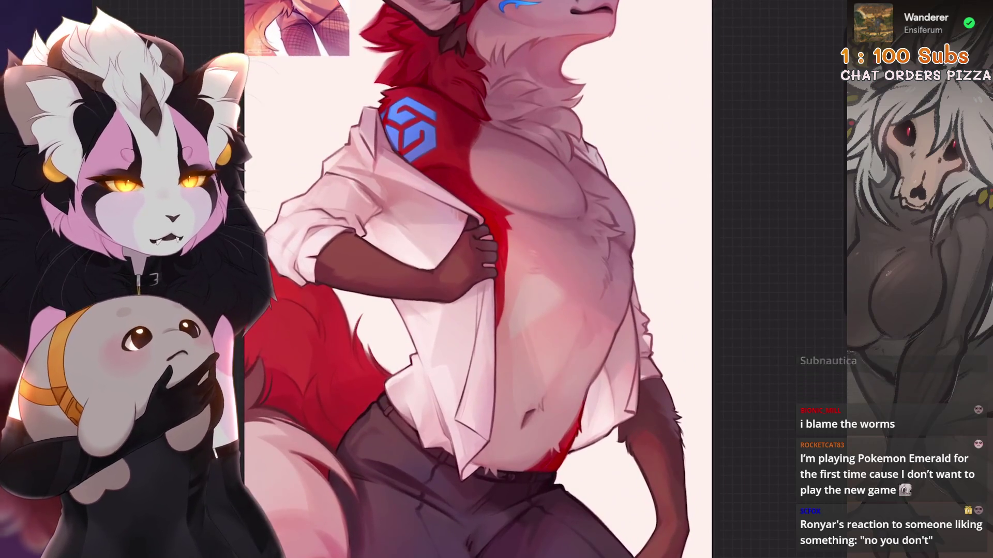
scroll(491, 280, "up", 1)
scroll(481, 298, "up", 1)
scroll(481, 299, "up", 2)
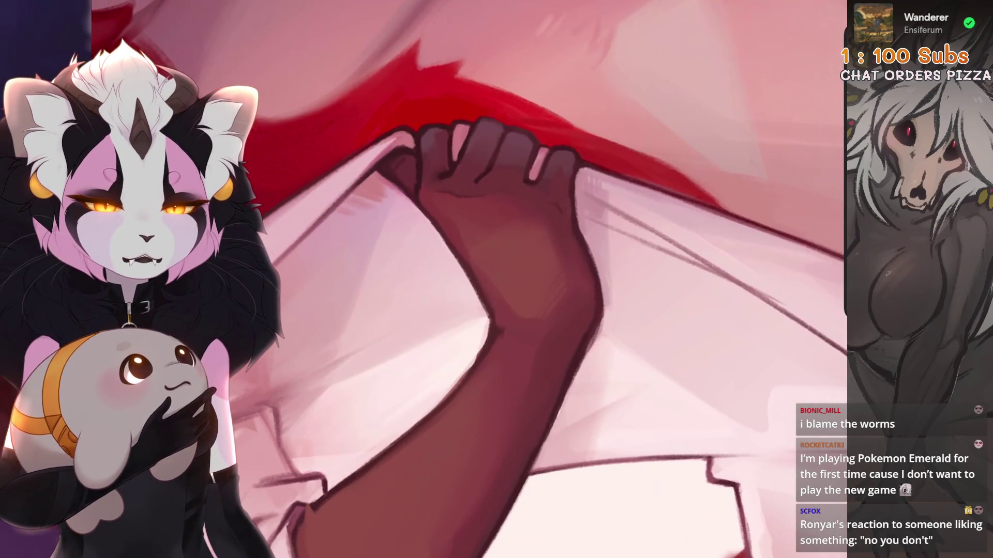
Step: Undo three unwanted paint strokes on the fingers gripping the shirt hem
key("ctrl+z")
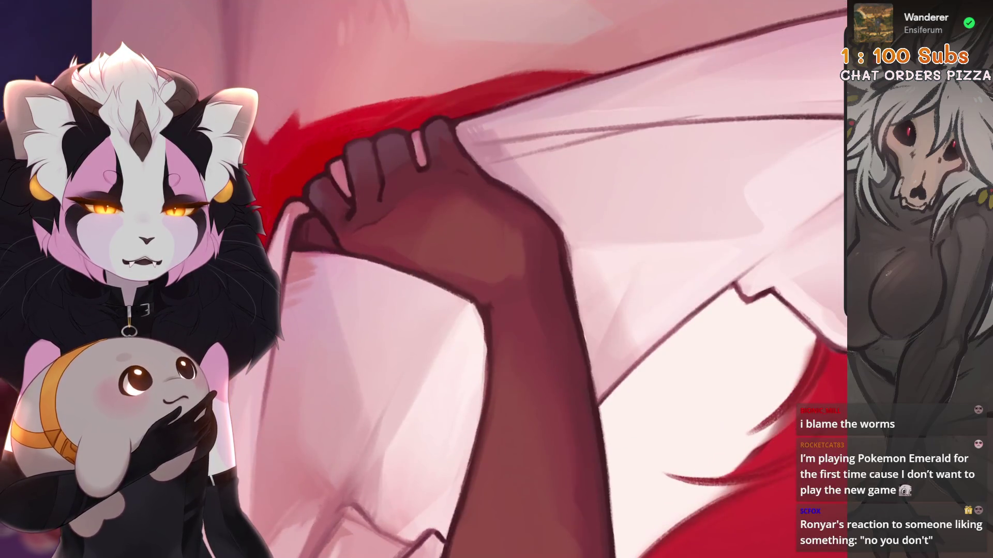
key("ctrl+z")
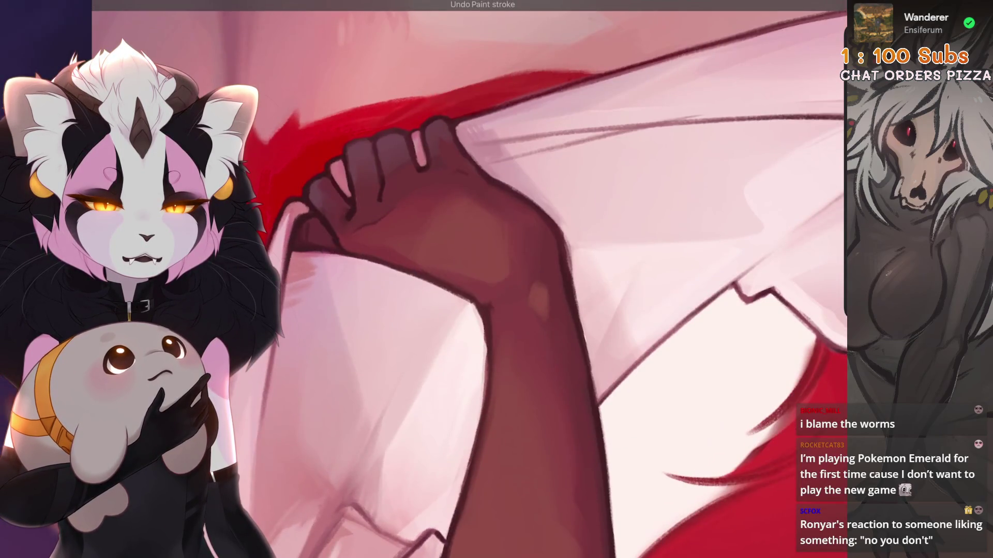
scroll(537, 288, "down", 5)
scroll(549, 365, "up", 5)
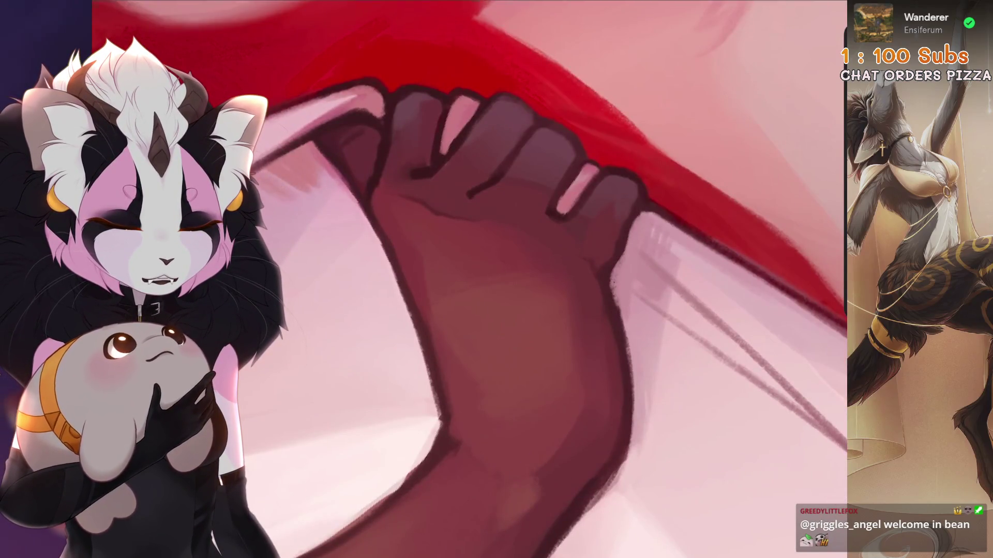
key("ctrl+z")
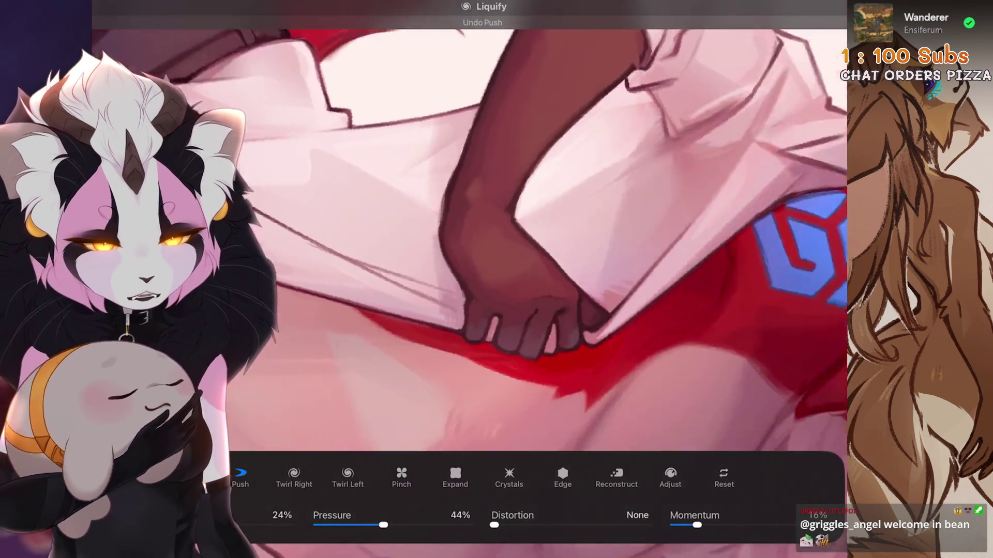
Step: Undo the liquify push and revert the whole liquify edit on the lower hand
key("ctrl+z")
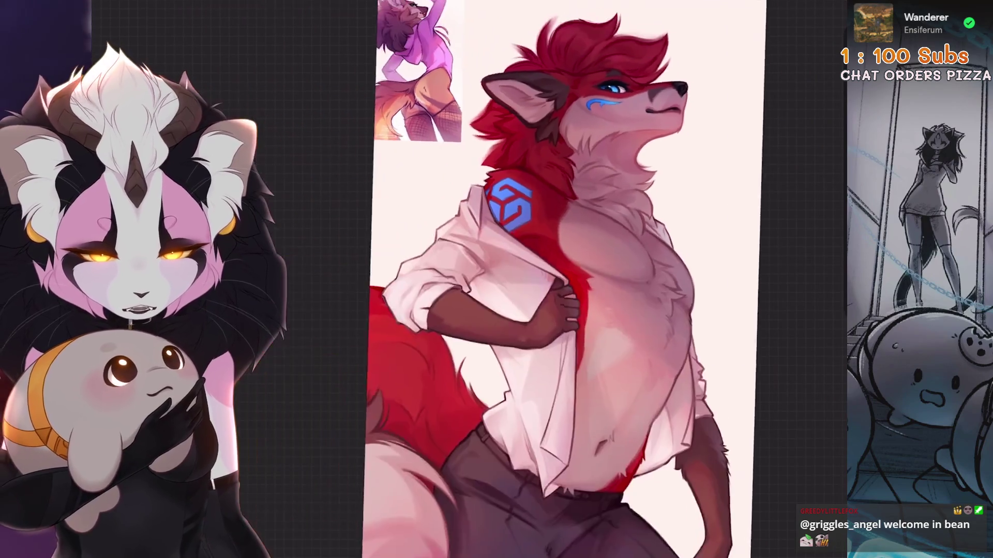
key("ctrl+z")
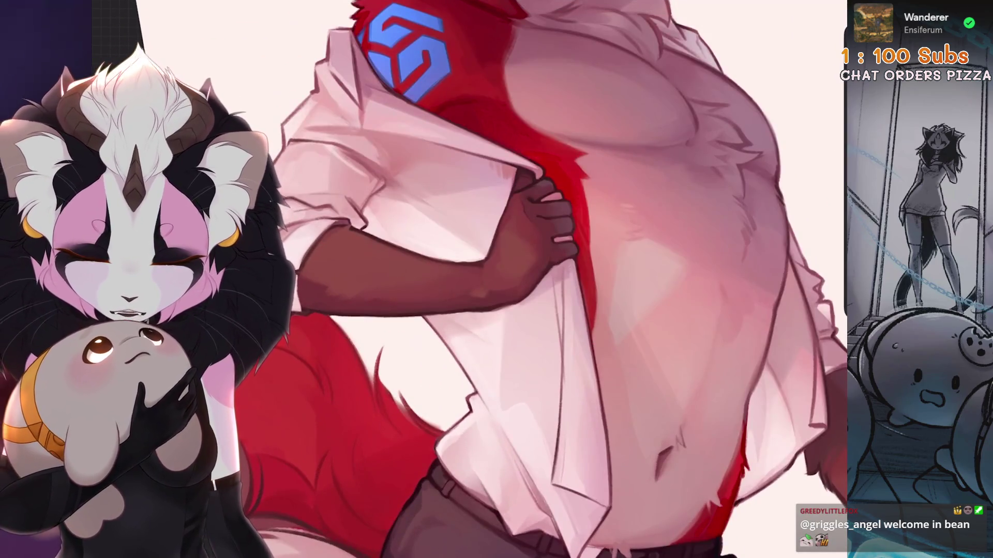
key("ctrl+z")
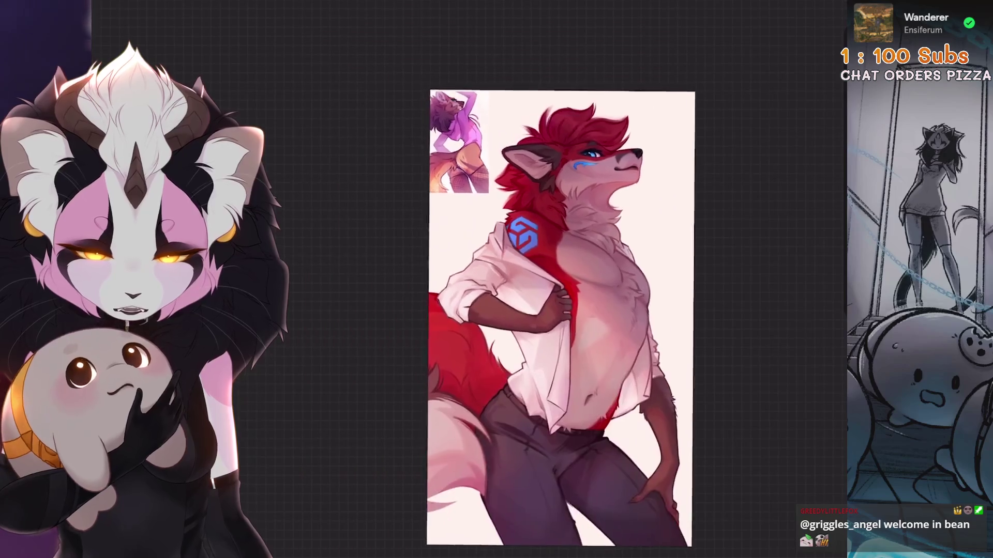
key("ctrl+z")
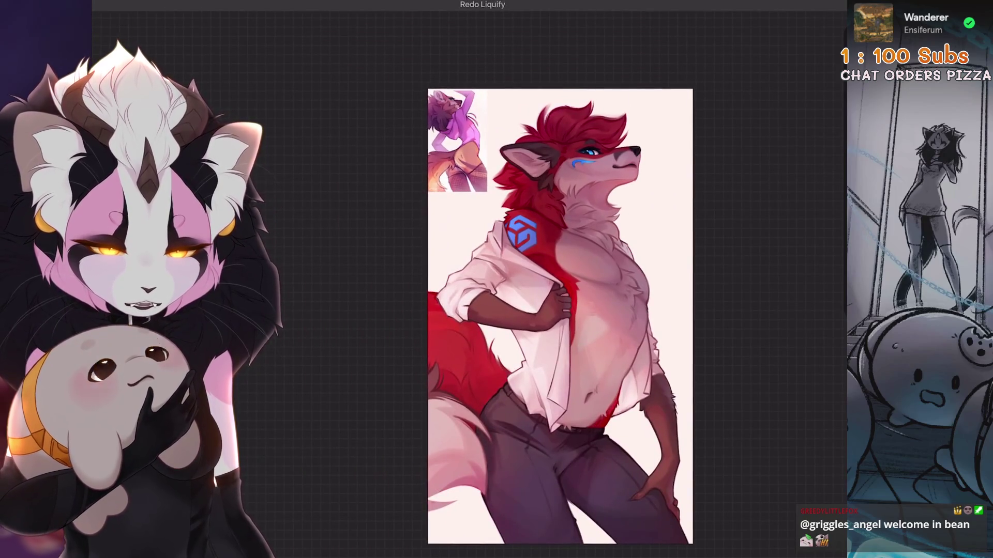
scroll(558, 310, "up", 5)
Step: Reopen Adjustments > Liquify and zoom onto the upper gripping hand
left_click(191, 6)
left_click(191, 401)
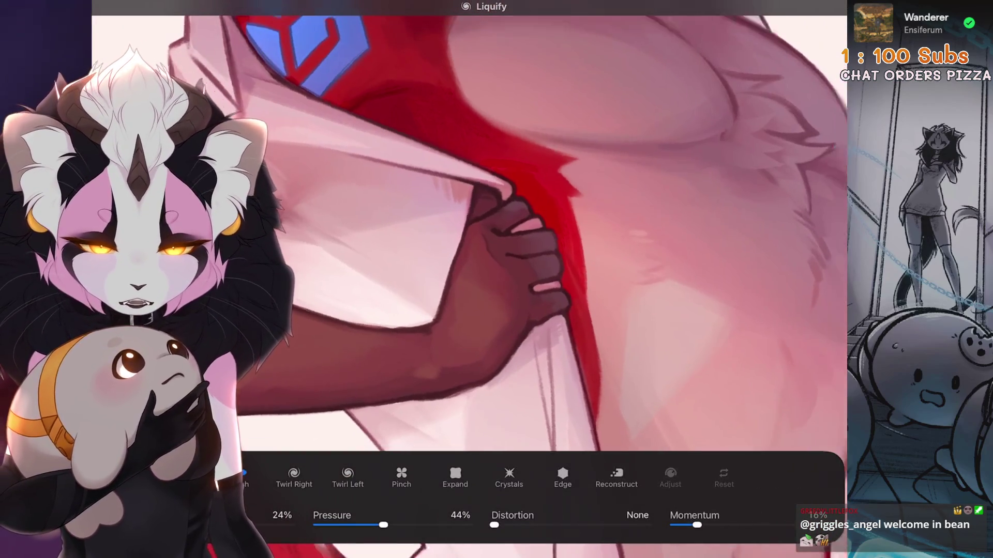
scroll(466, 310, "up", 5)
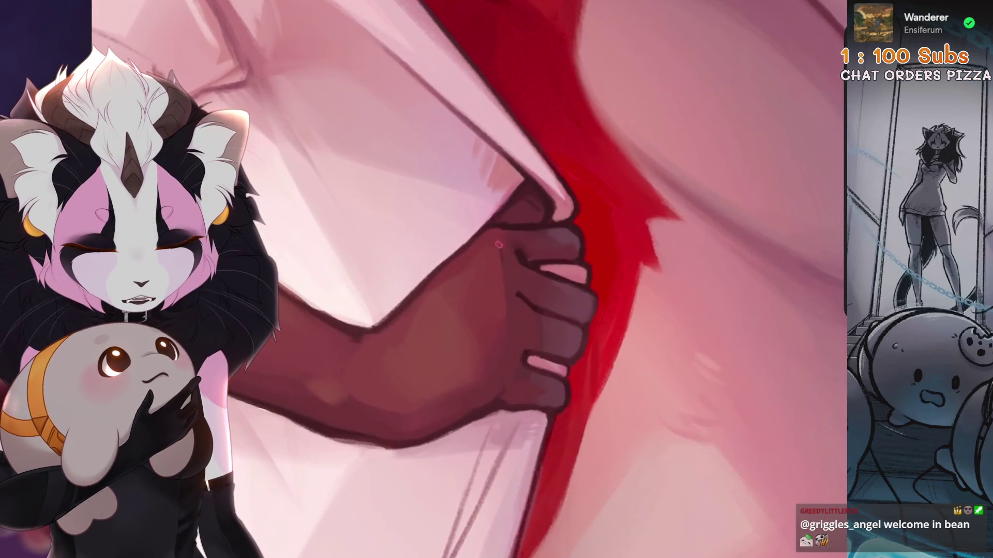
Step: Undo three recent strokes around the dark hand, zooming in and out to check
key("ctrl+z")
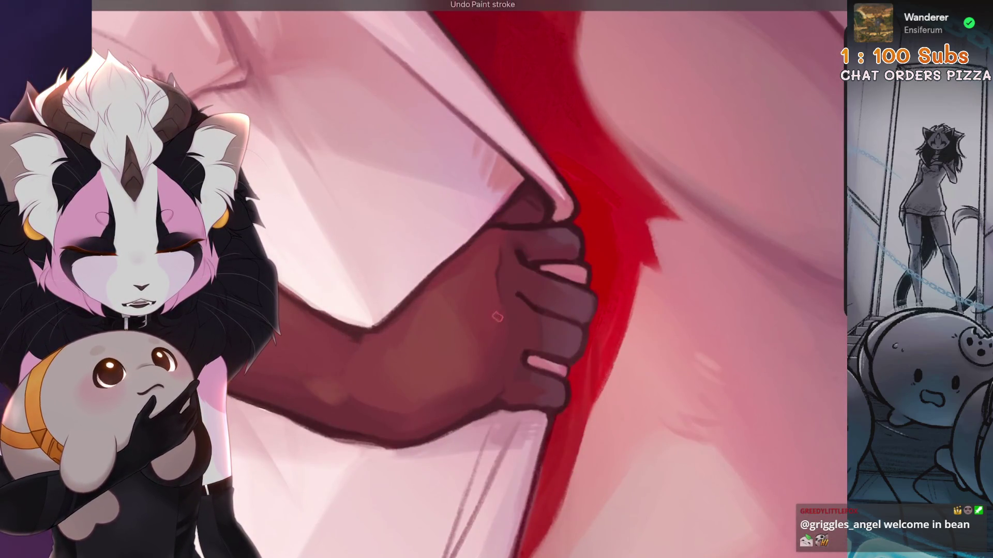
scroll(496, 279, "up", 3)
key("ctrl+z")
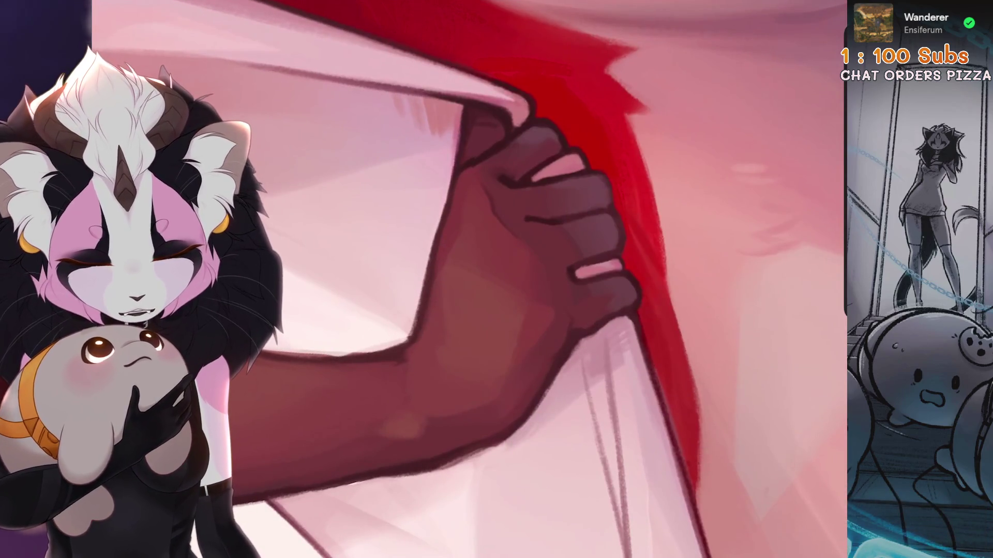
scroll(516, 268, "down", 3)
scroll(454, 217, "up", 3)
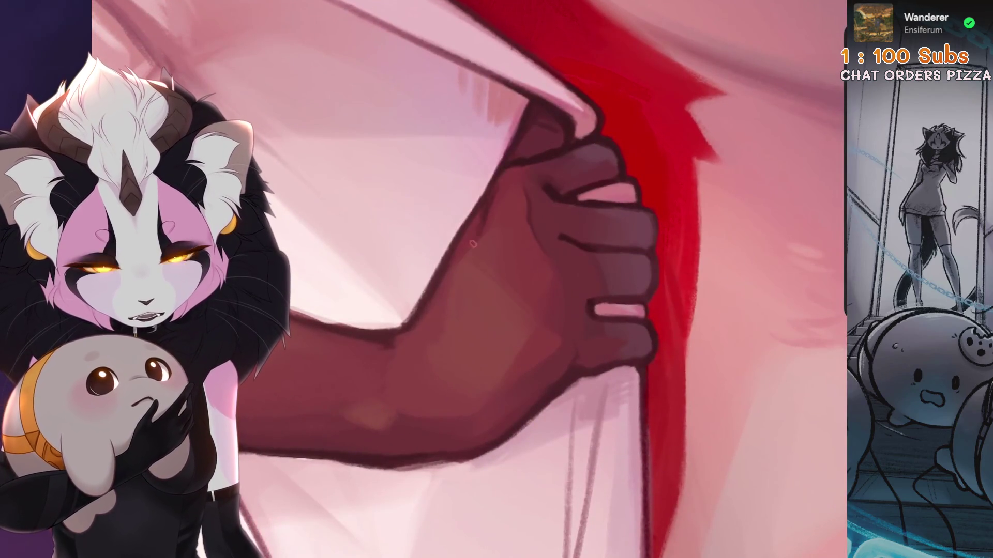
key("ctrl+z")
scroll(515, 226, "down", 3)
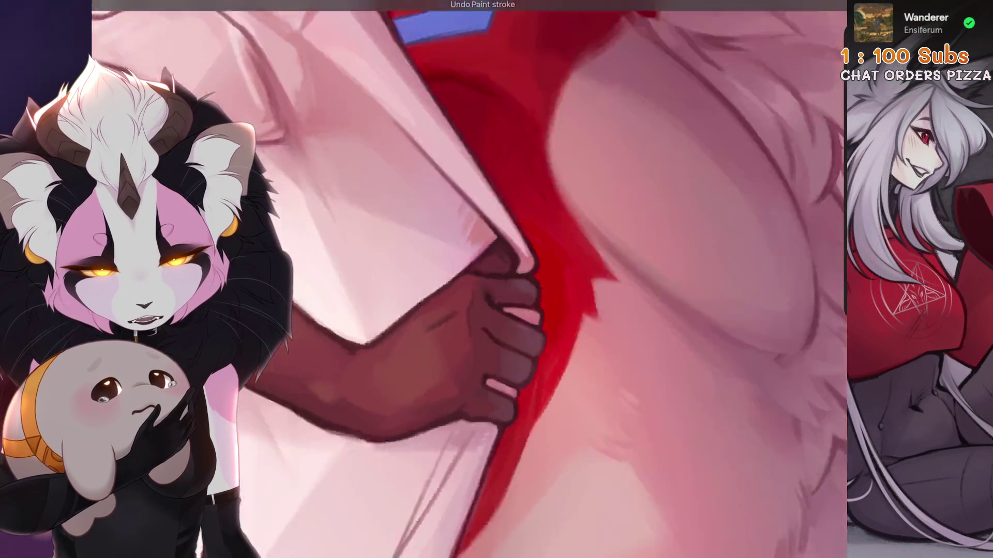
scroll(514, 227, "up", 3)
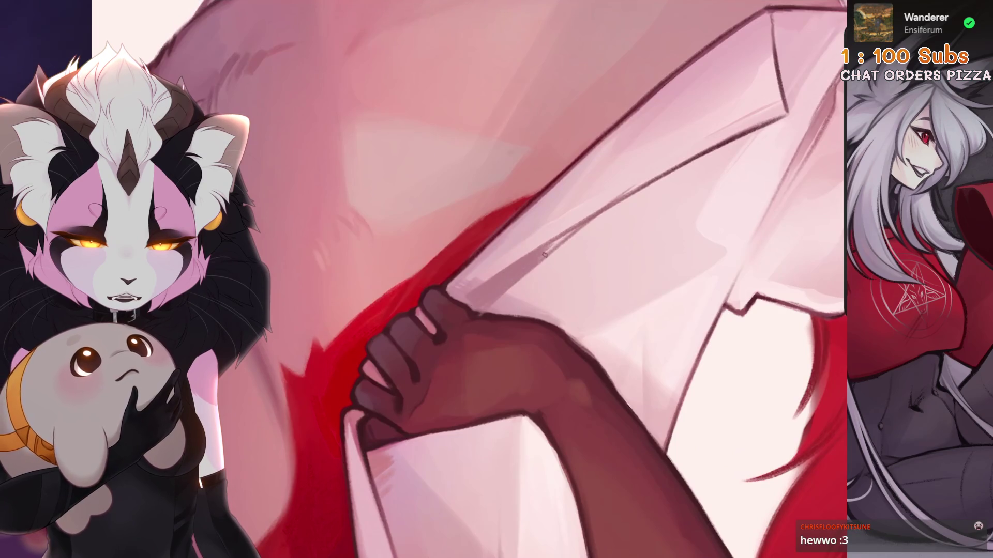
Step: Undo the last few stray paint strokes around the hand
key("ctrl+z")
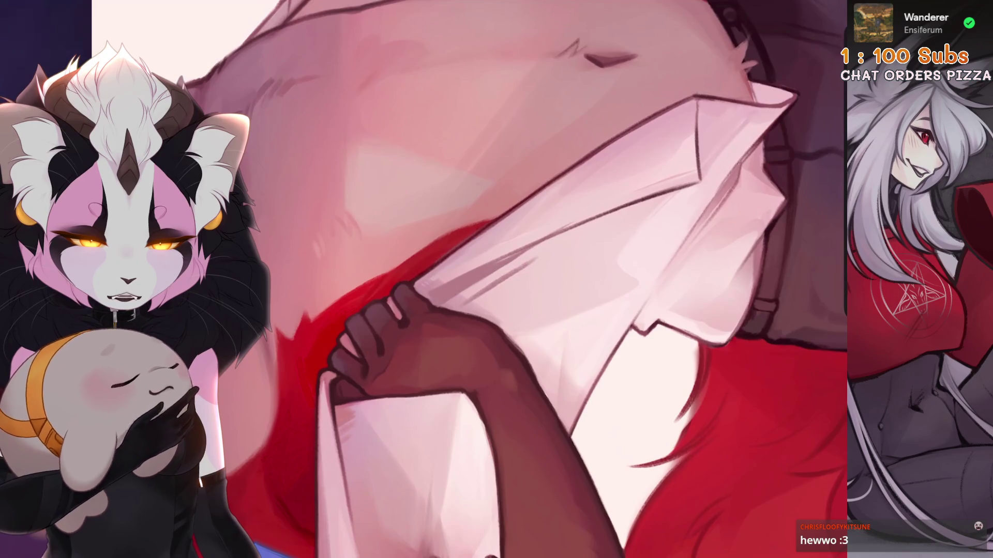
key("ctrl+z")
key("ctrl+z")
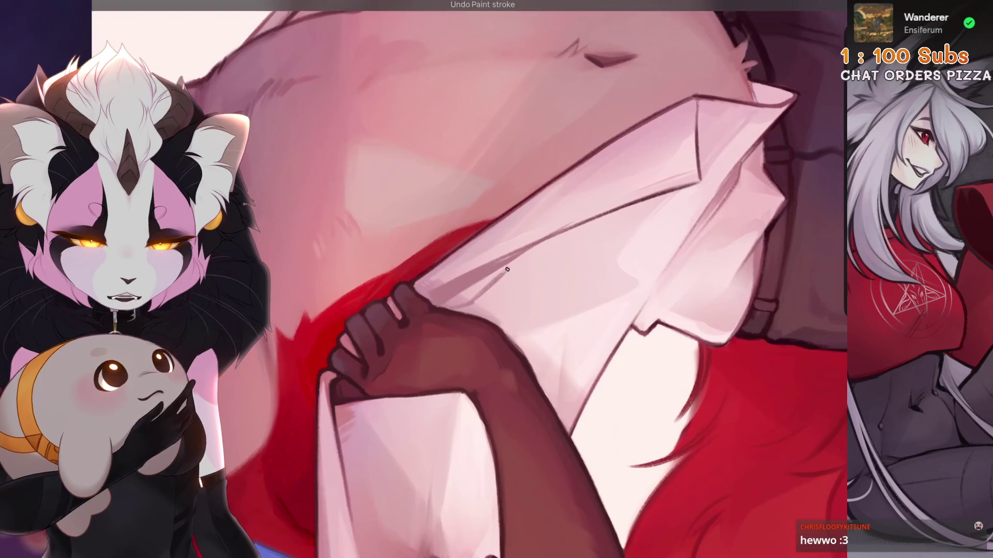
scroll(493, 282, "down", 5)
scroll(469, 279, "up", 5)
scroll(470, 279, "up", 3)
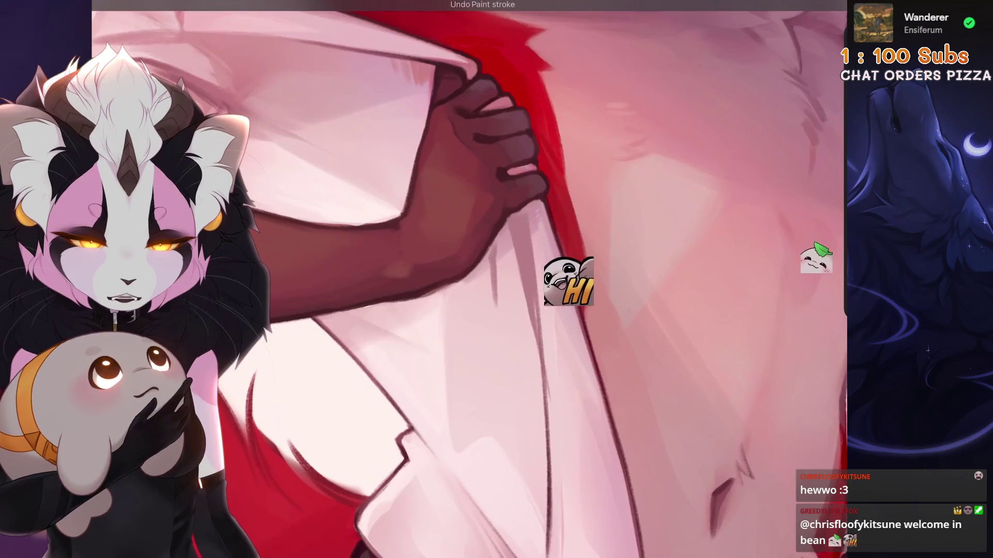
scroll(512, 279, "down", 5)
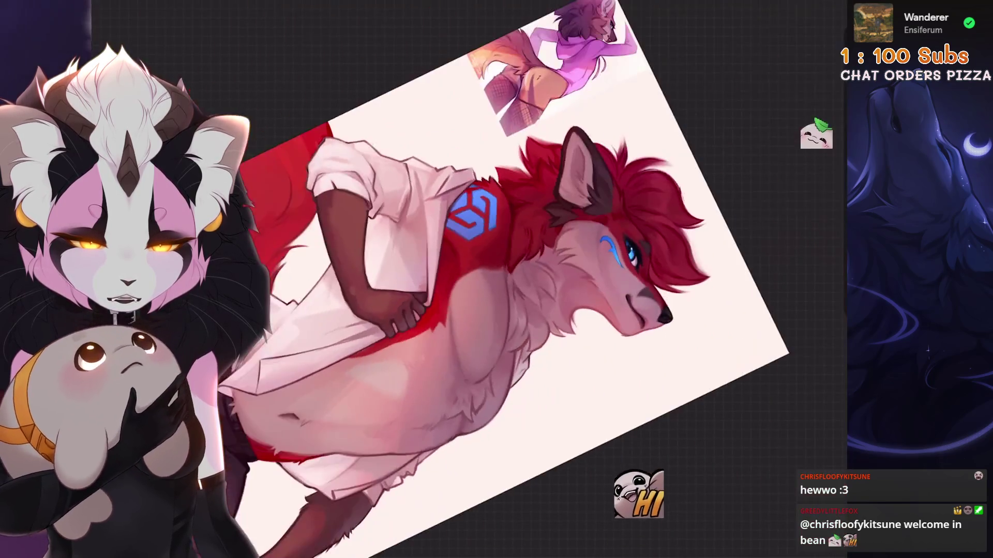
key("ctrl+z")
scroll(510, 388, "up", 5)
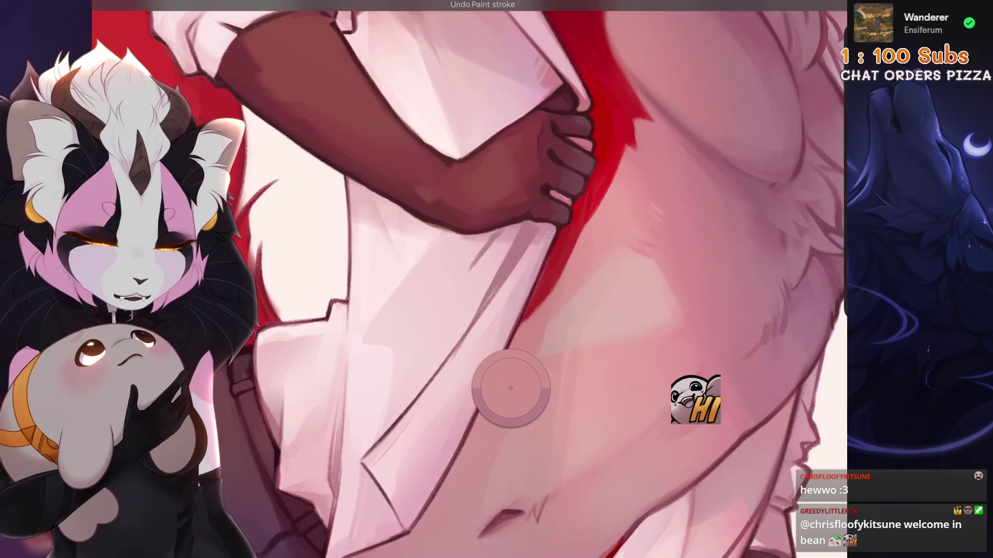
Step: Remove the small stray strokes just below and above the hand
key("ctrl+z")
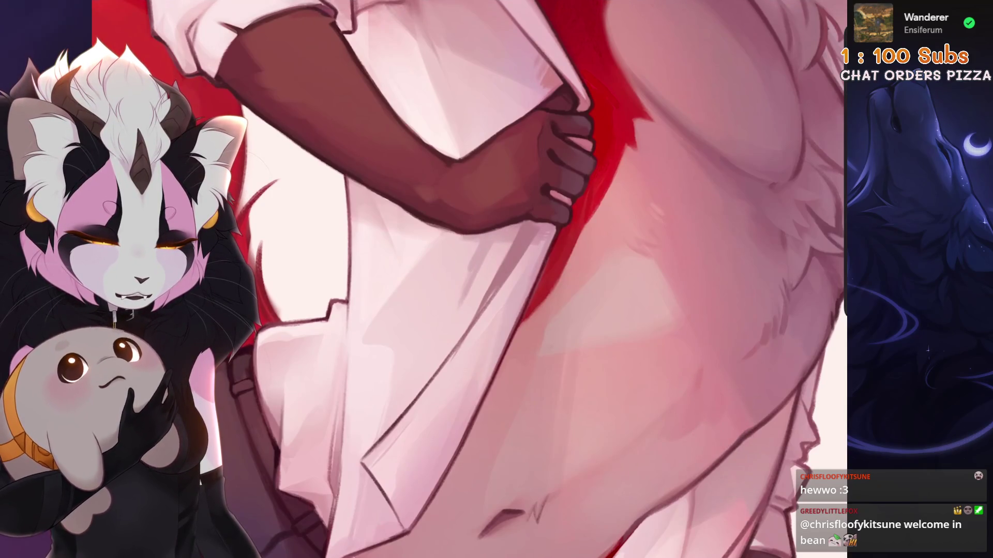
scroll(512, 279, "down", 2)
key("ctrl+z")
scroll(512, 279, "up", 3)
key("ctrl+z")
scroll(483, 289, "down", 3)
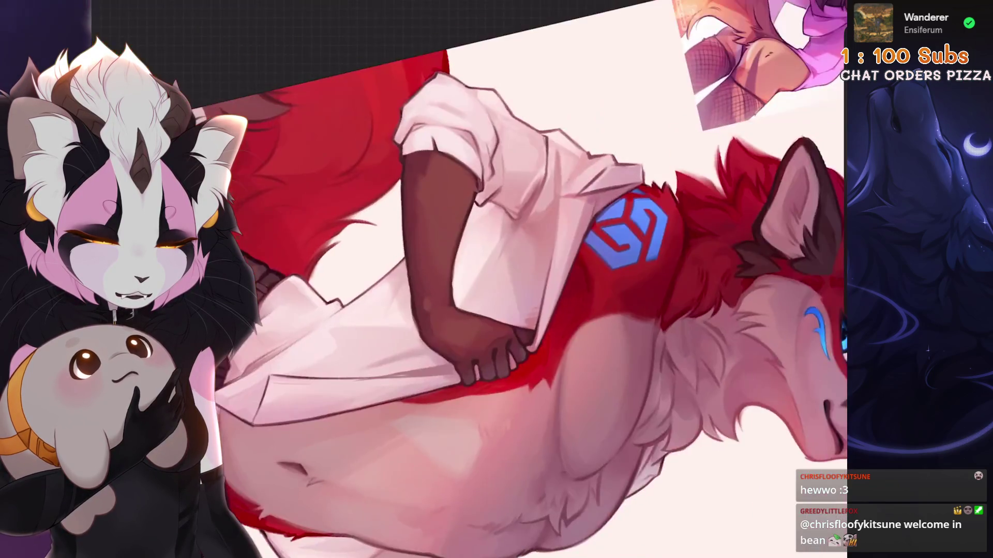
scroll(483, 289, "up", 3)
scroll(617, 239, "up", 1)
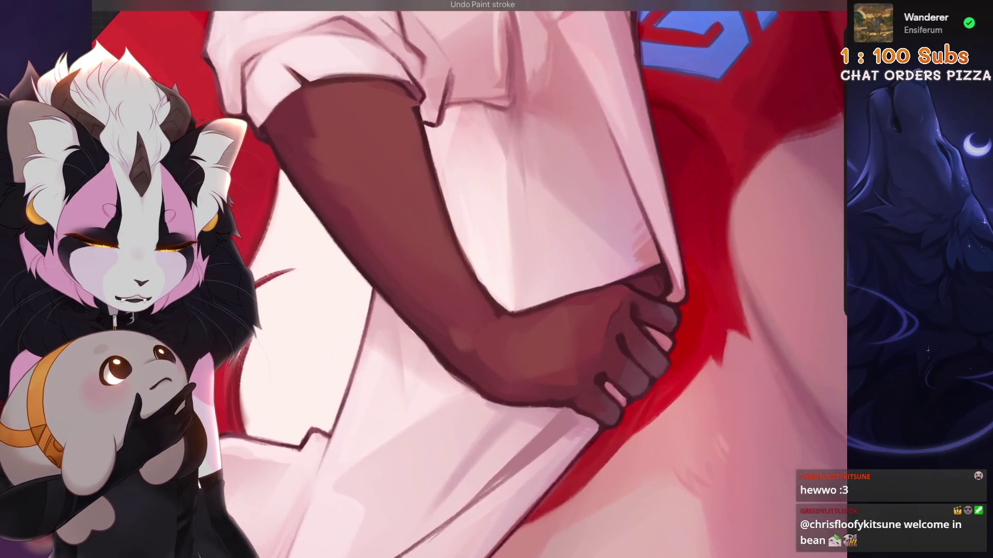
key("ctrl+z")
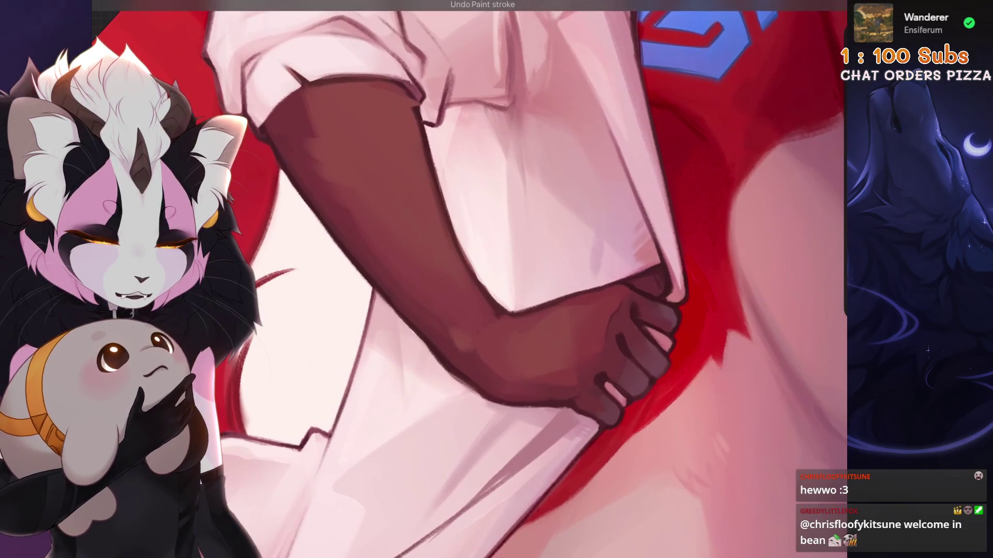
scroll(483, 289, "down", 3)
scroll(482, 289, "up", 2)
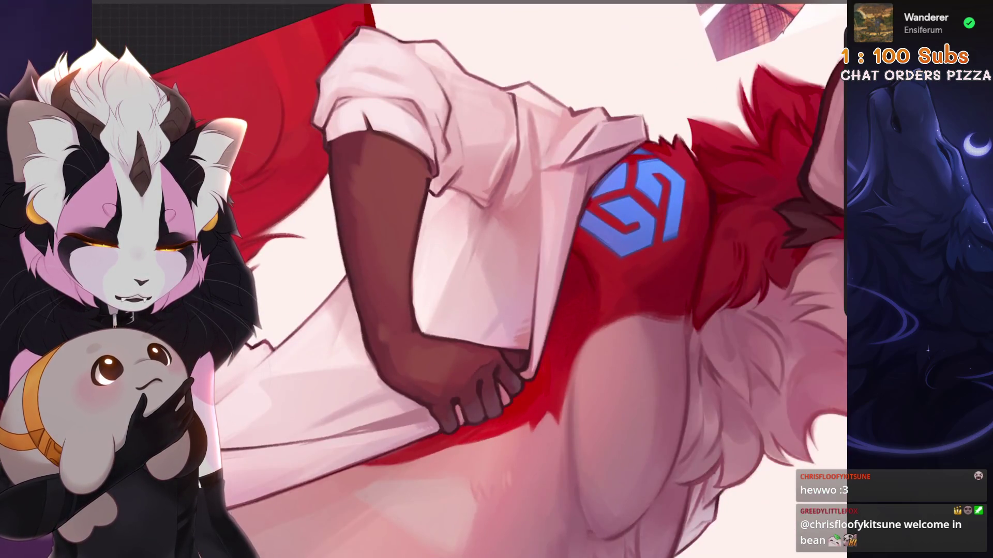
Step: Rotate the view toward the torso and shirt and undo one more stroke
left_click_drag(482, 340, 465, 289)
scroll(466, 289, "down", 2)
scroll(466, 290, "up", 3)
scroll(520, 297, "up", 2)
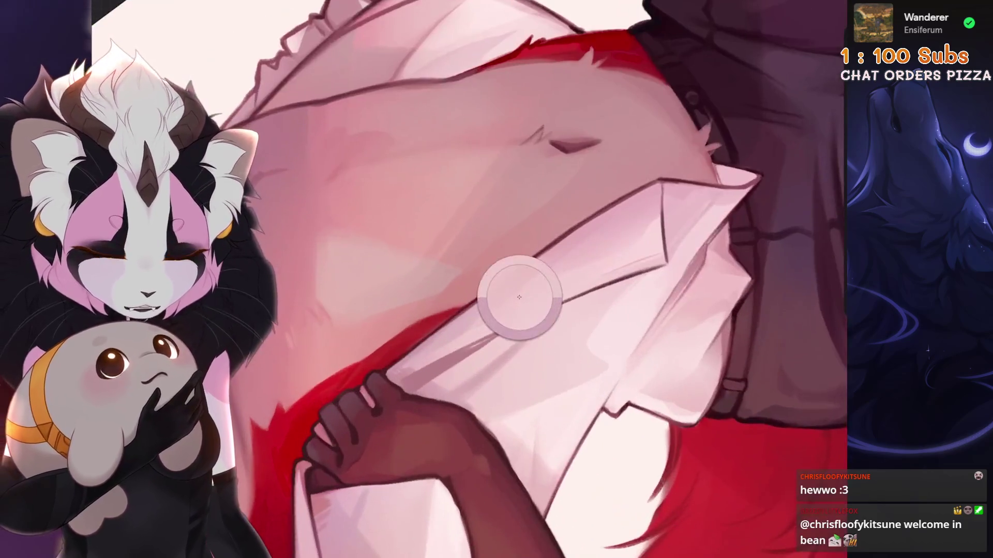
scroll(669, 195, "up", 1)
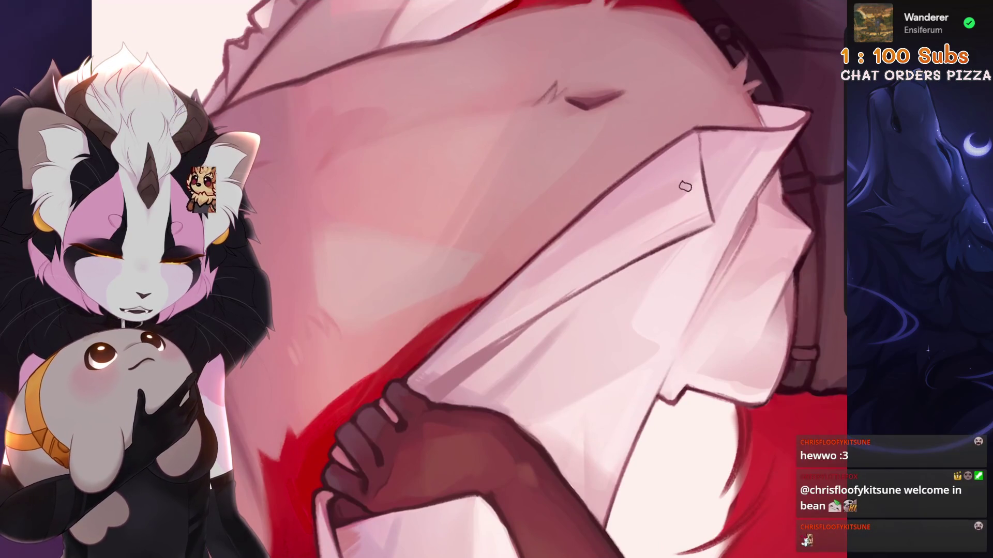
scroll(682, 188, "down", 1)
scroll(691, 177, "up", 2)
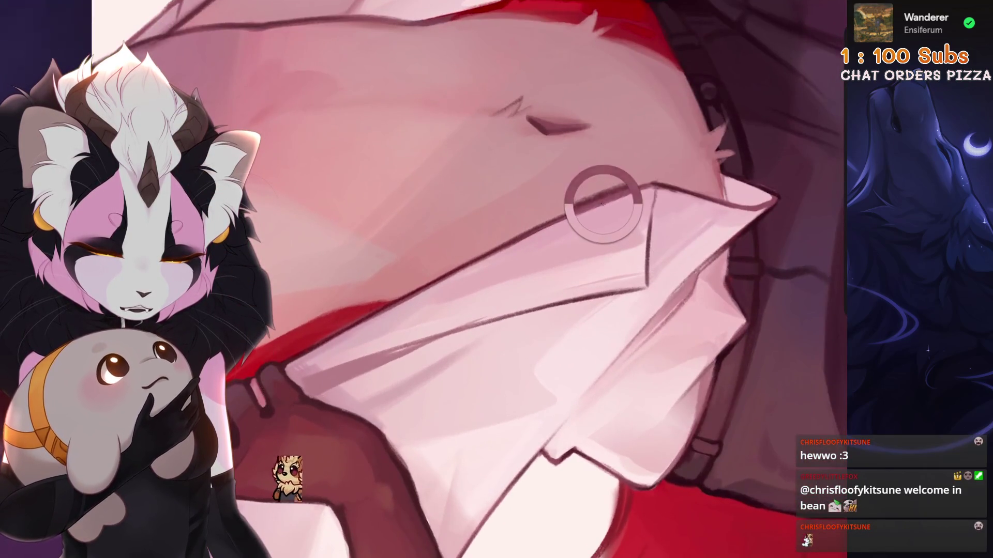
key("ctrl+z")
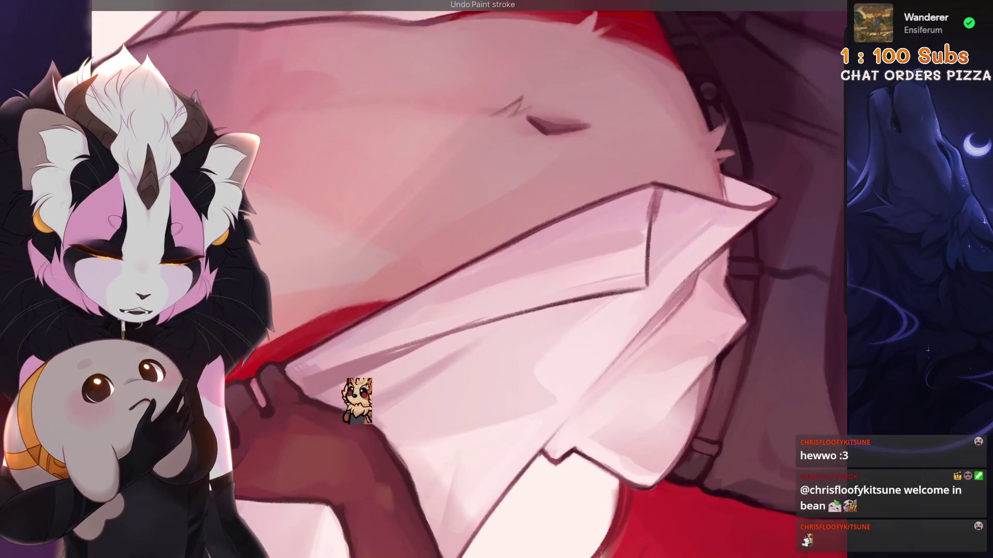
Step: Redraw the shirt's collar corner as a clean dark line joining the shirt edge
left_click_drag(648, 220, 642, 243)
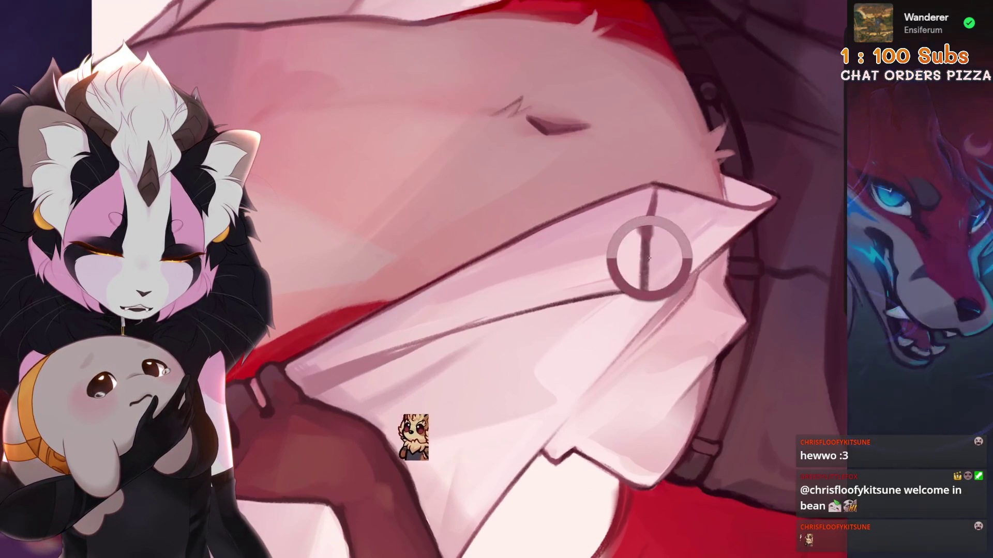
scroll(660, 198, "up", 1)
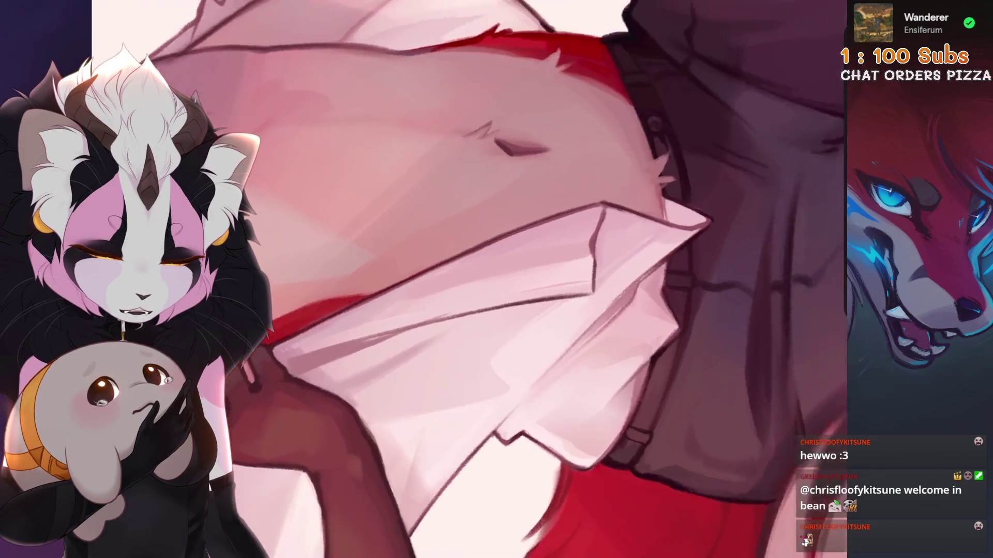
left_click_drag(667, 199, 658, 230)
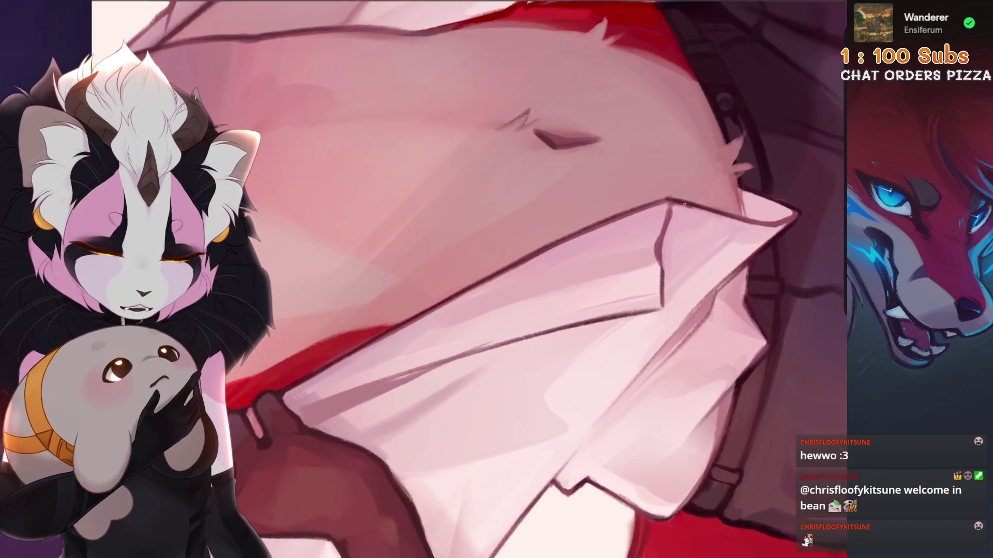
Step: Check the collar at several zoom levels, undo one stroke, and view the whole character
key("minus")
key("minus")
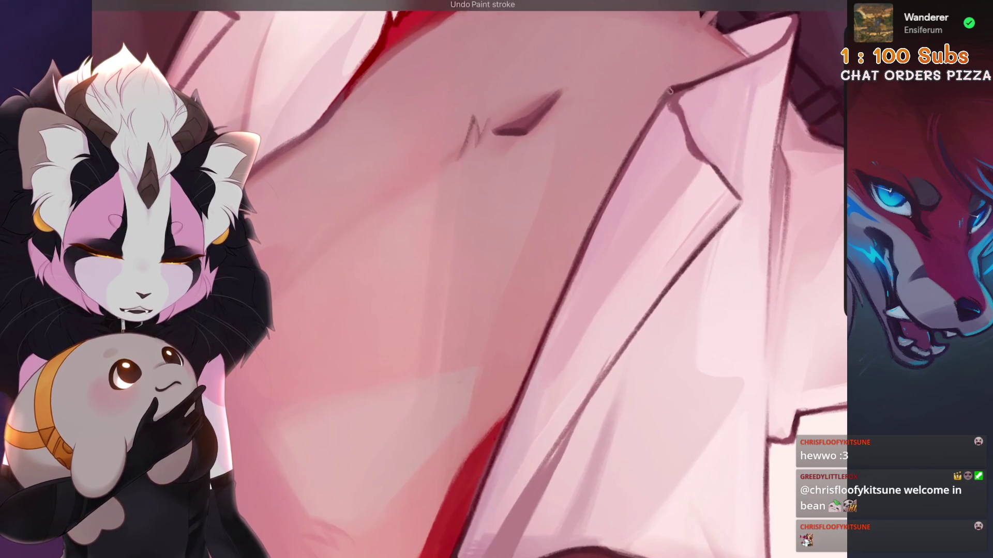
key("ctrl+minus")
key("ctrl+plus")
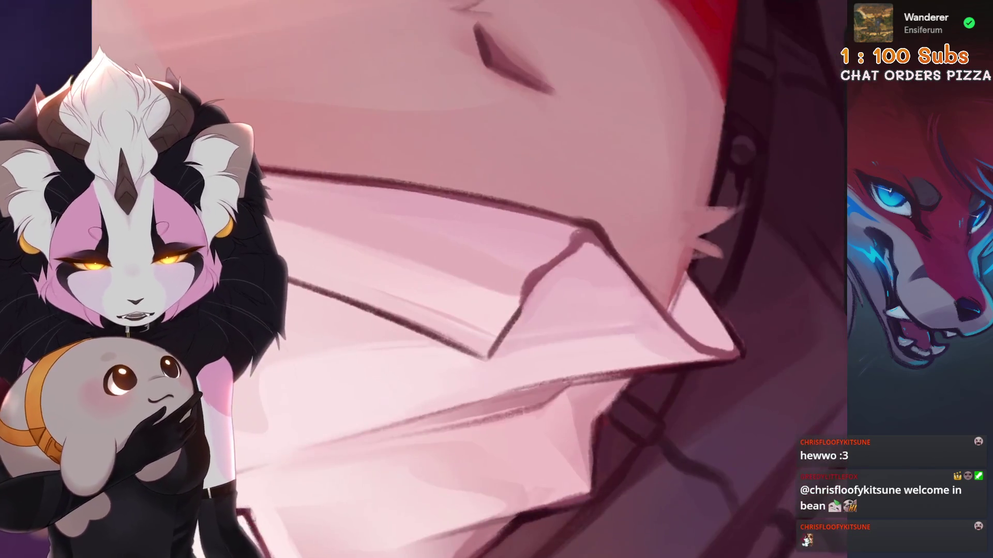
key("ctrl+z")
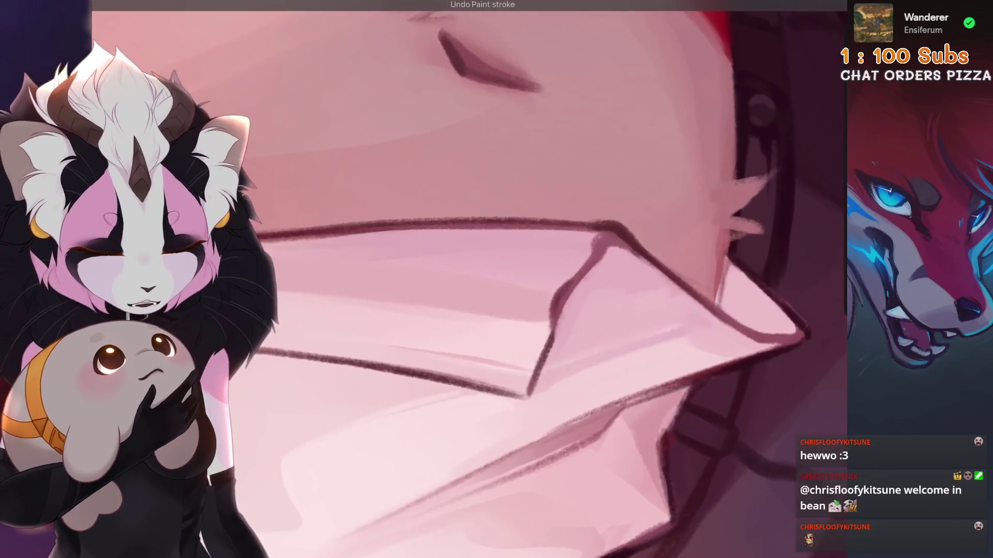
key("ctrl+plus")
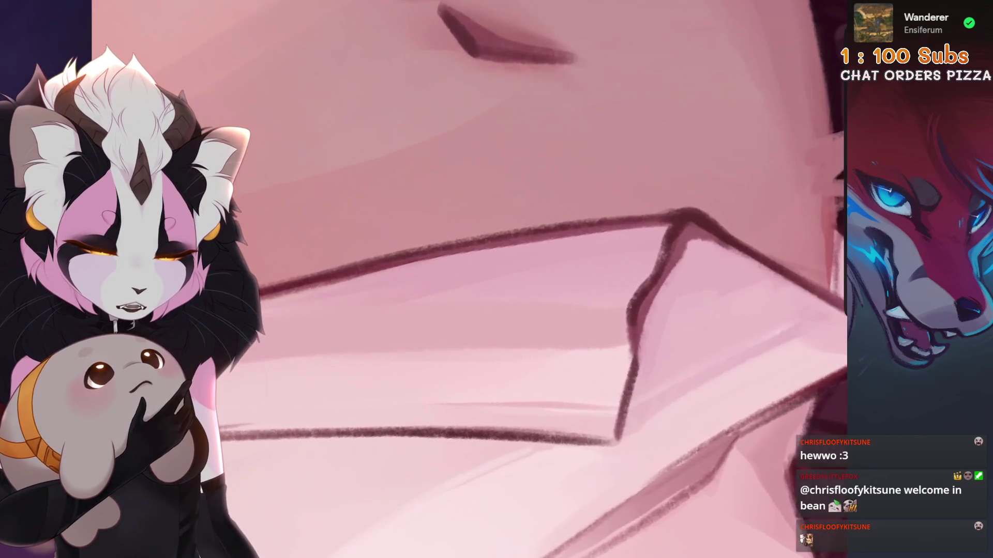
key("ctrl+0")
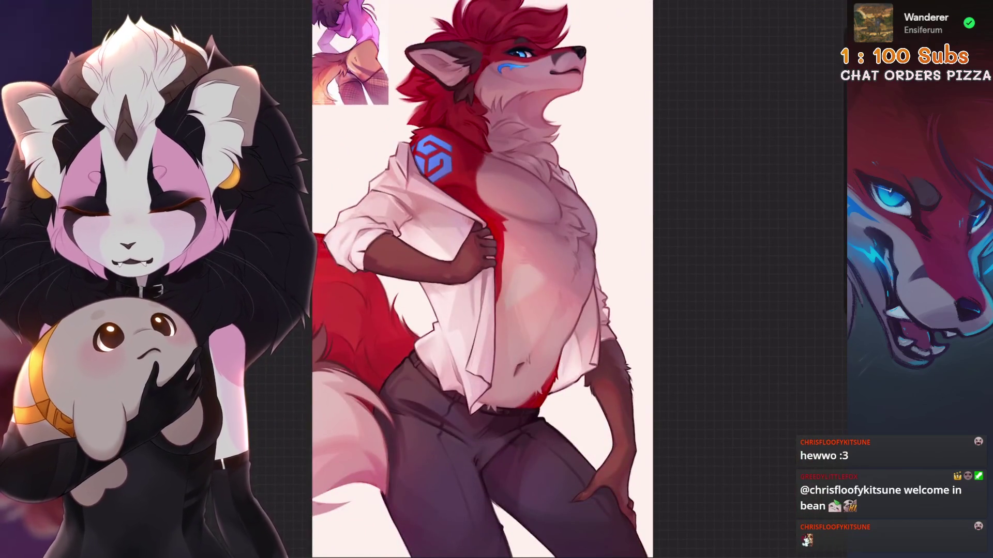
Step: Zoom in on the shirt collar and undo the last paint strokes there
key("ctrl+plus")
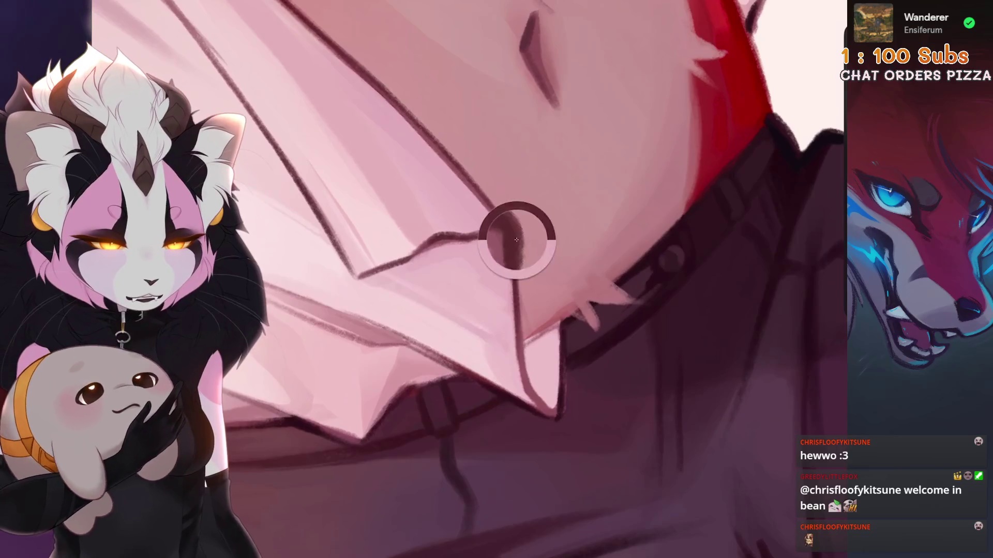
key("ctrl+z")
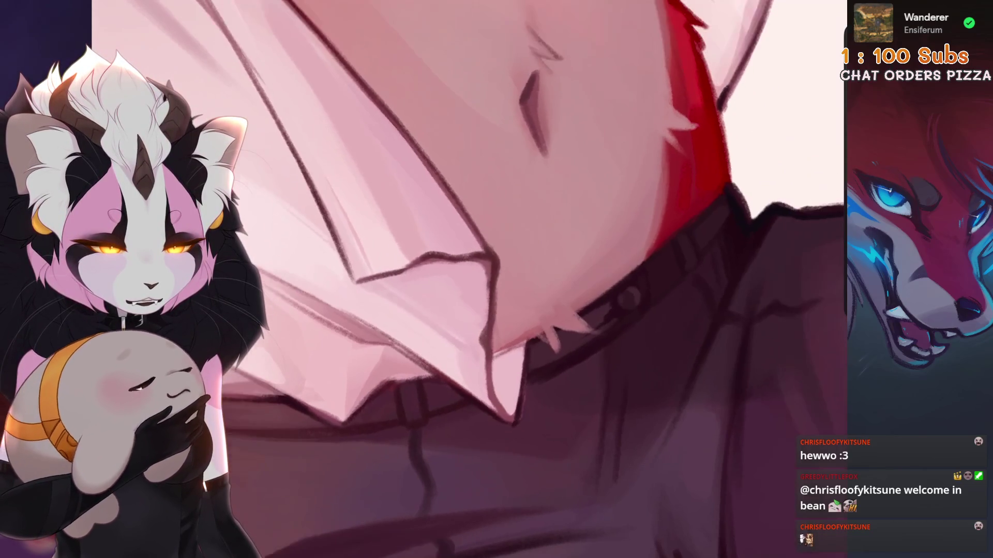
key("ctrl+z")
scroll(485, 374, "down", 3)
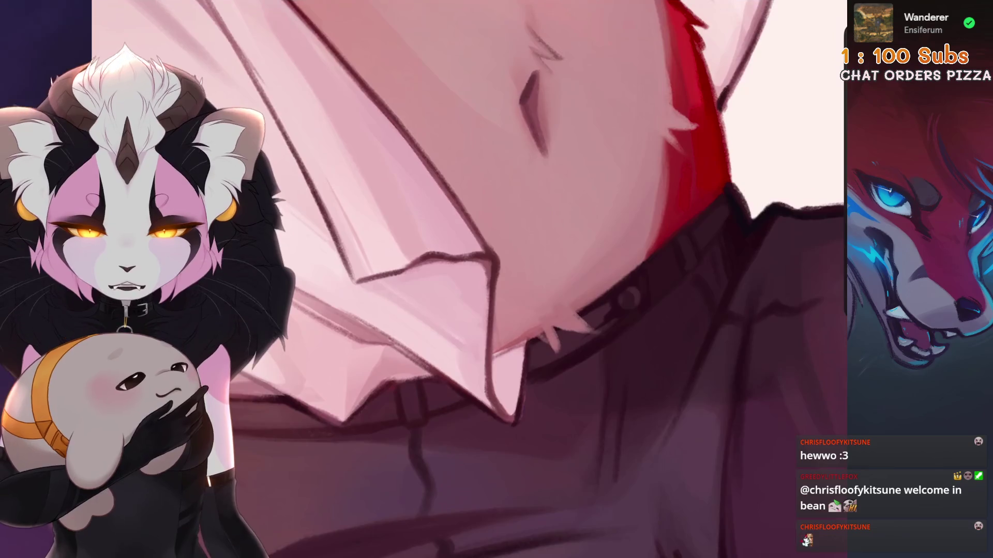
scroll(485, 374, "up", 4)
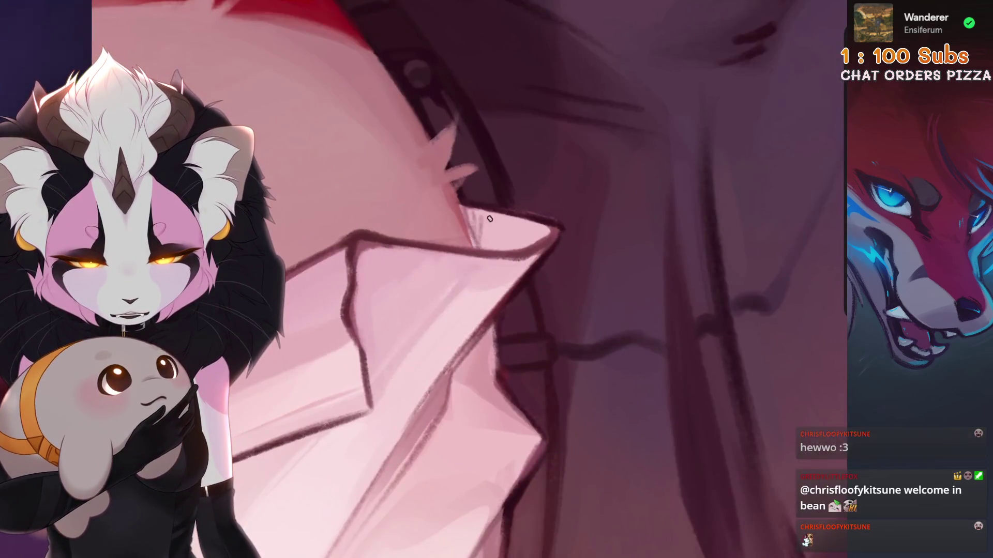
scroll(484, 279, "down", 5)
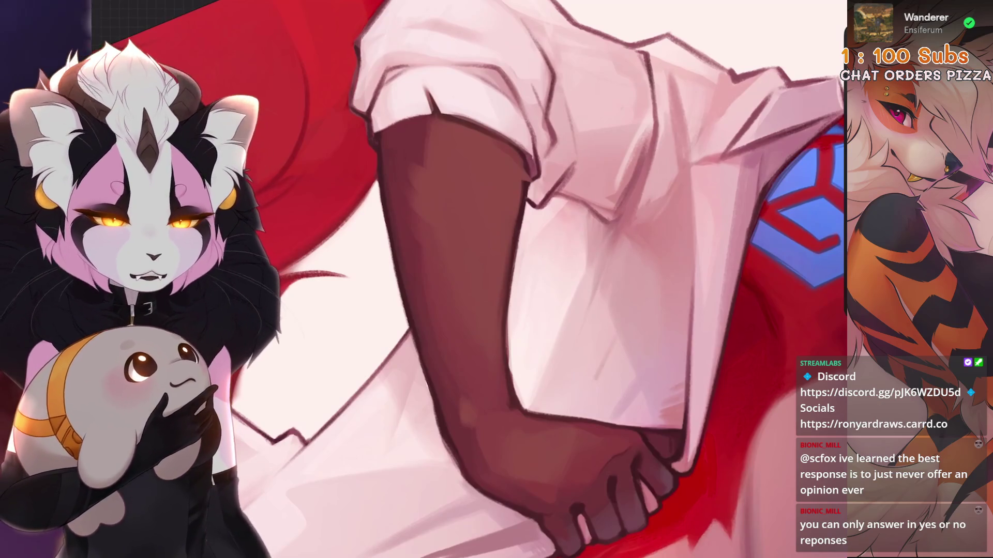
Step: Undo three strokes on the arm and sample the skin tone from the painting
key("ctrl+z")
key("ctrl+z")
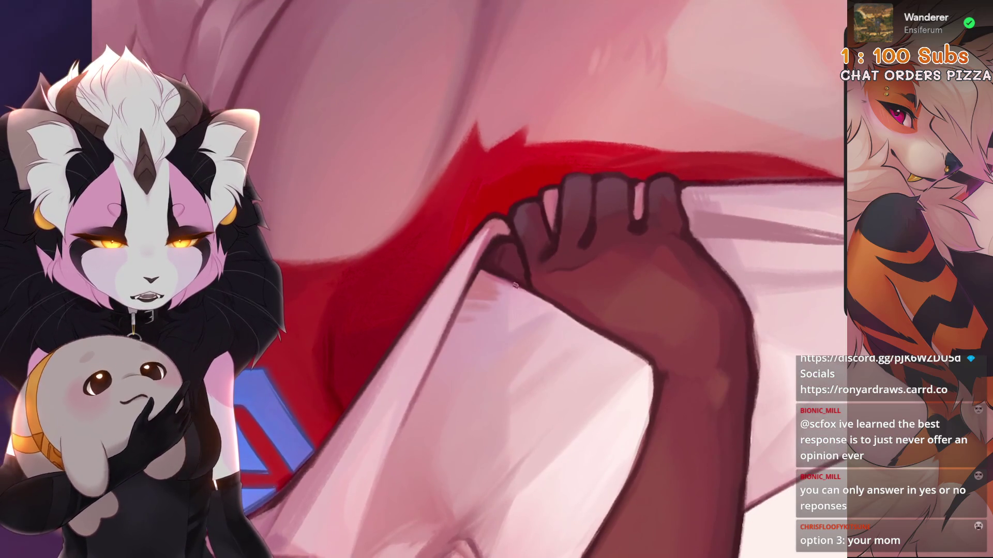
key("ctrl+z")
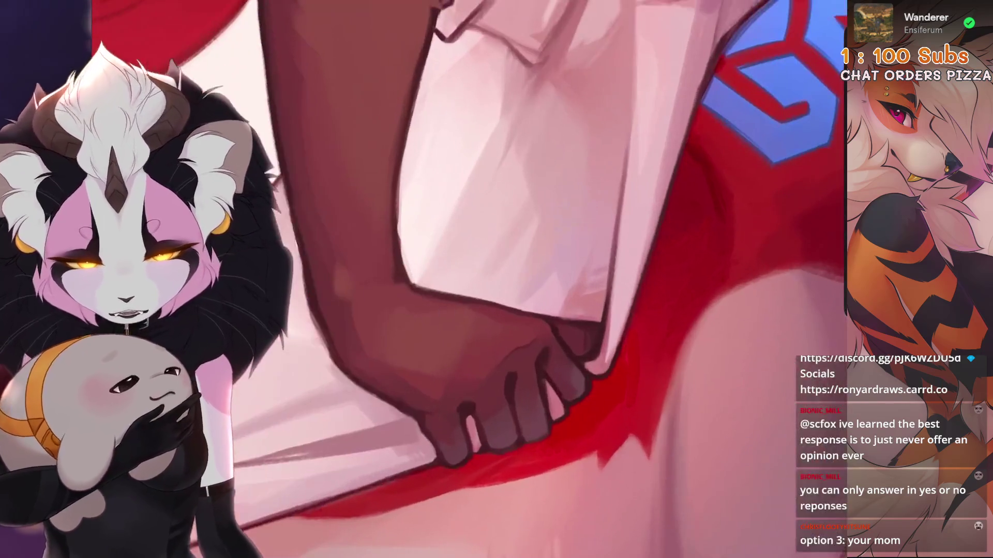
key("ctrl+z")
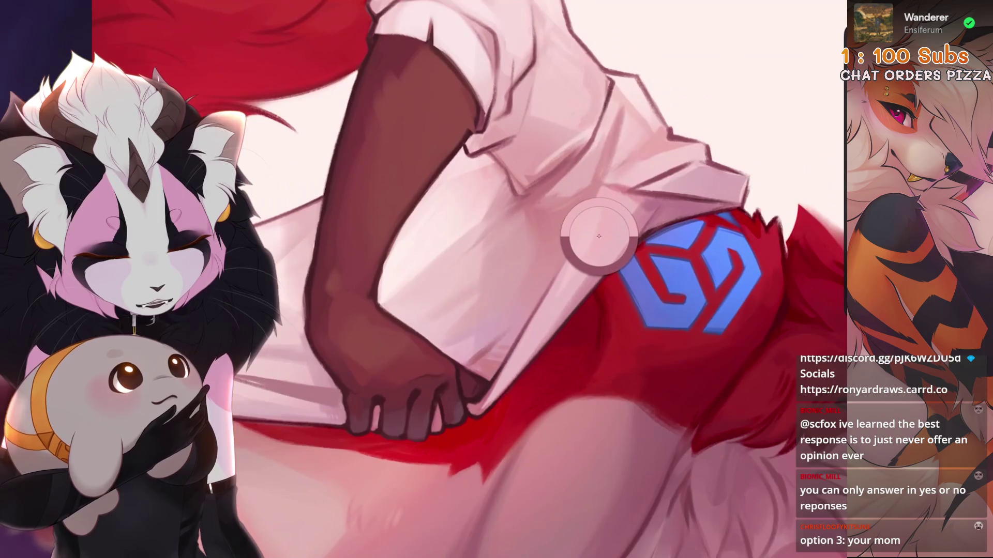
left_click(599, 236, "alt")
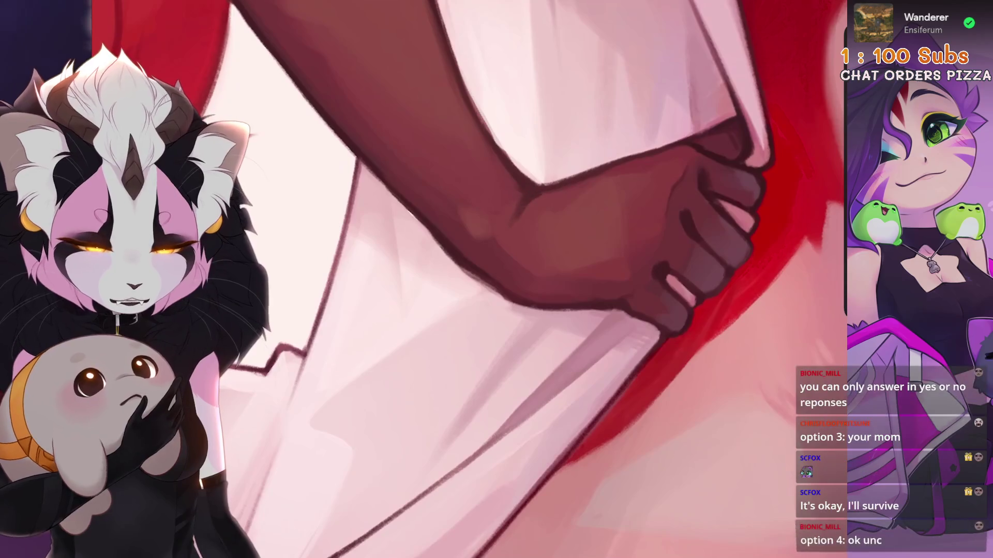
Step: Remove three more unsuccessful shading strokes from the forearm
key("ctrl+z")
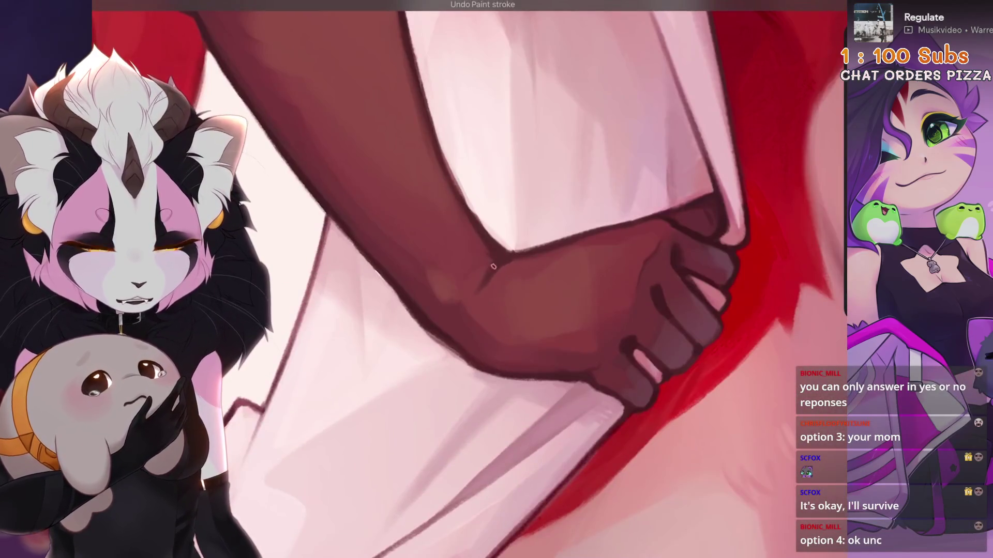
key("ctrl+z")
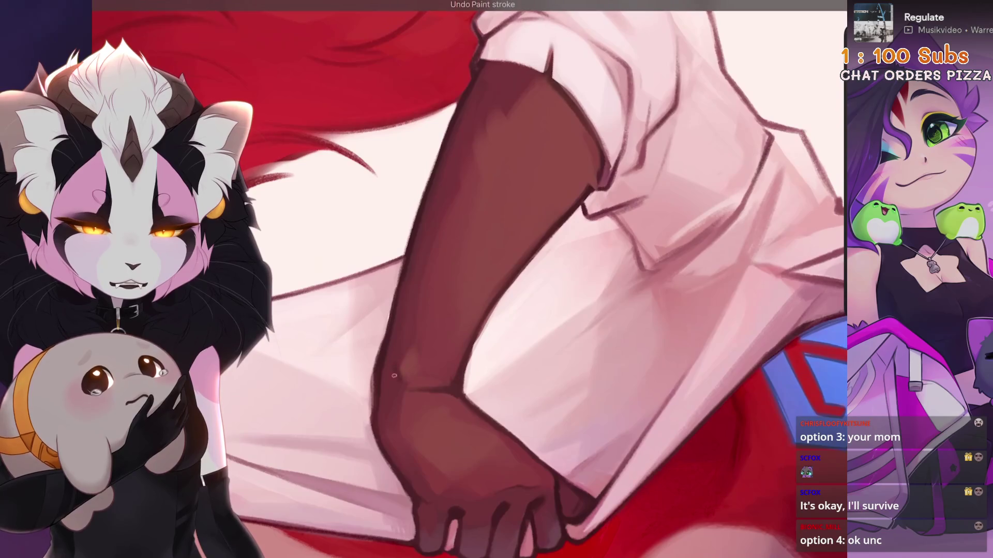
key("ctrl+z")
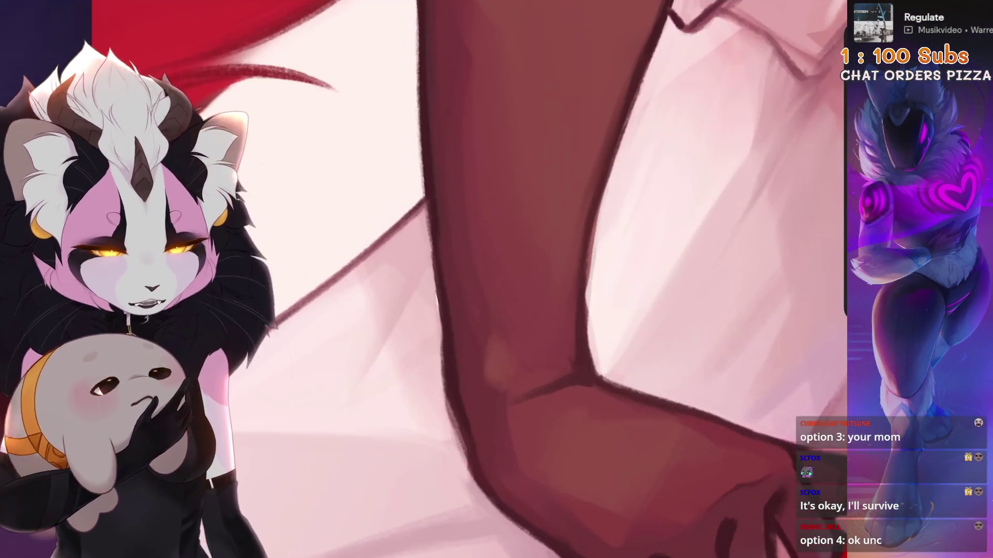
scroll(475, 375, "down", 3)
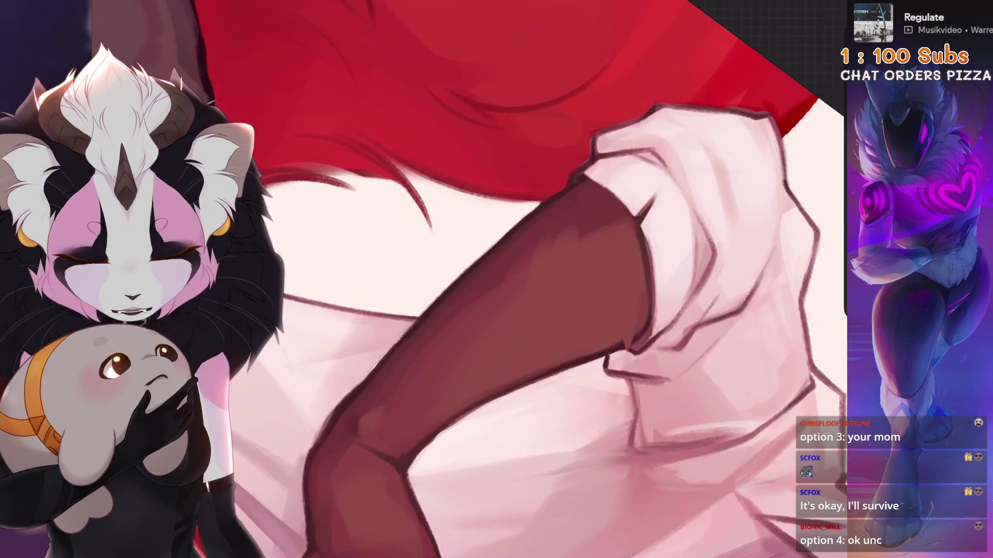
Step: Undo four strokes on the forearm and near the shirt's edge
key("ctrl+z")
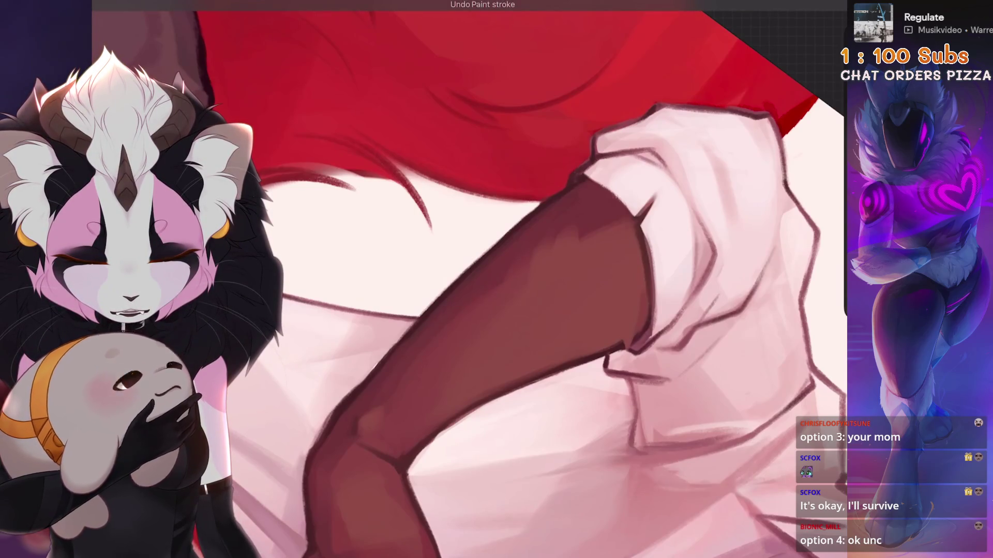
scroll(465, 279, "down", 3)
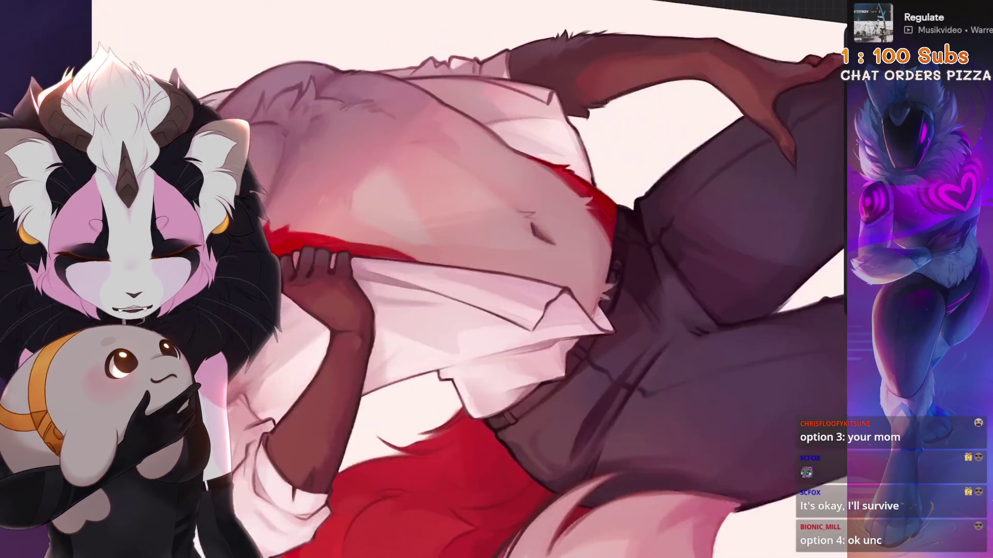
key("ctrl+z")
scroll(466, 280, "up", 2)
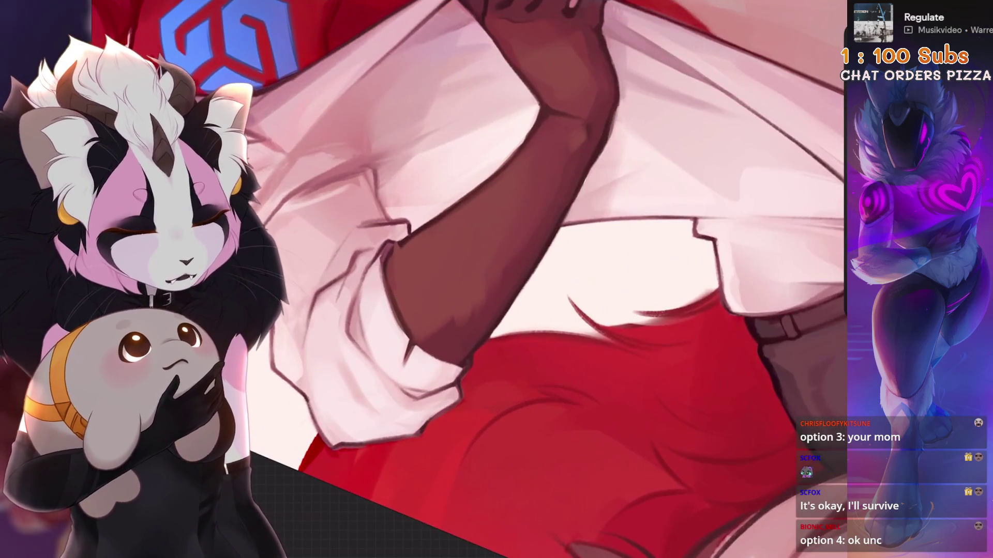
scroll(466, 279, "up", 1)
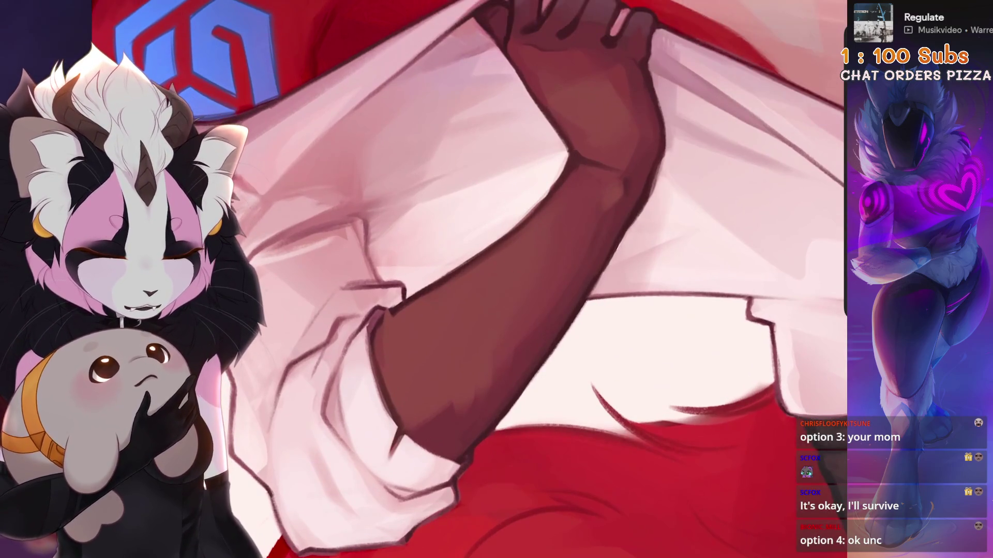
key("ctrl+z")
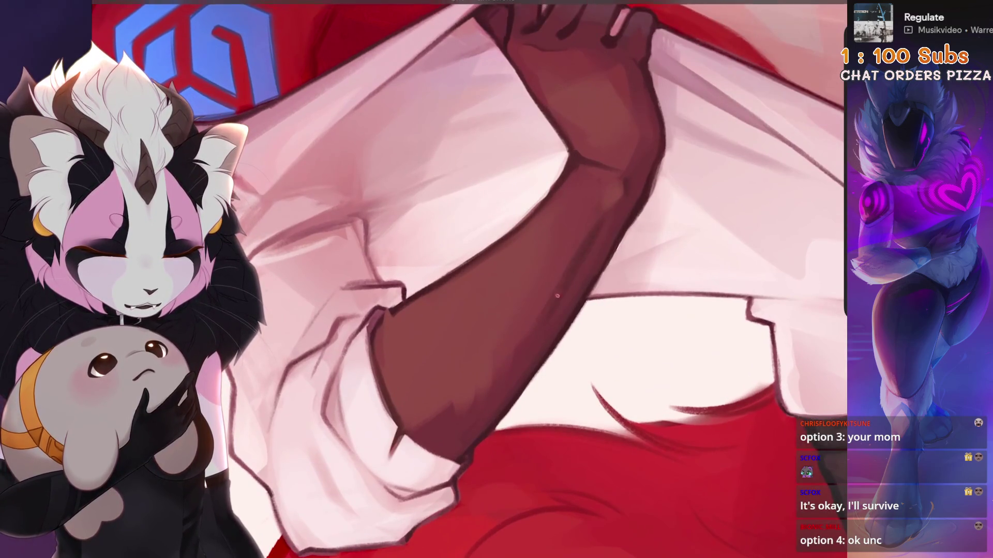
key("ctrl+z")
Step: Undo one more arm stroke and zoom in and out to inspect the sleeve
scroll(512, 287, "down", 2)
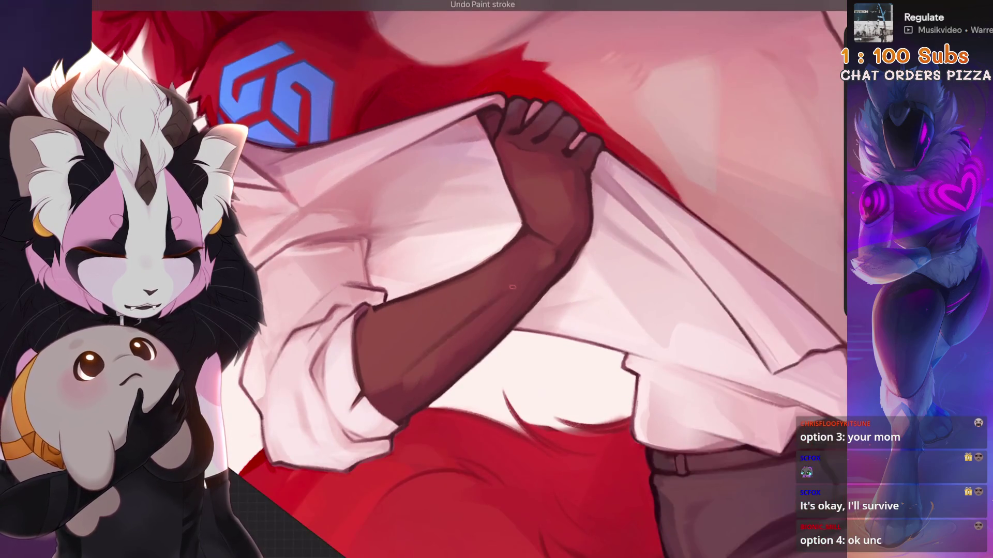
scroll(466, 280, "down", 1)
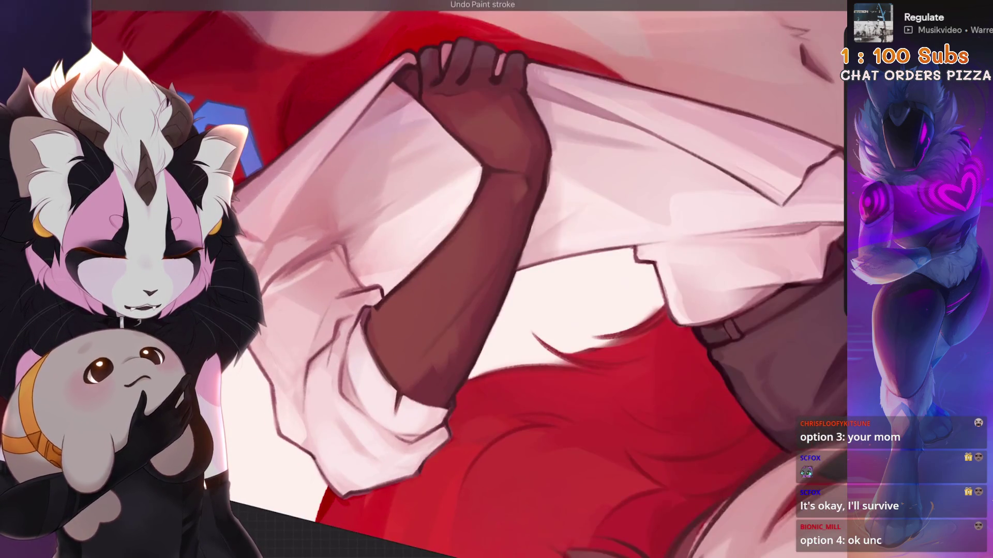
scroll(466, 279, "down", 2)
scroll(466, 279, "up", 3)
key("ctrl+z")
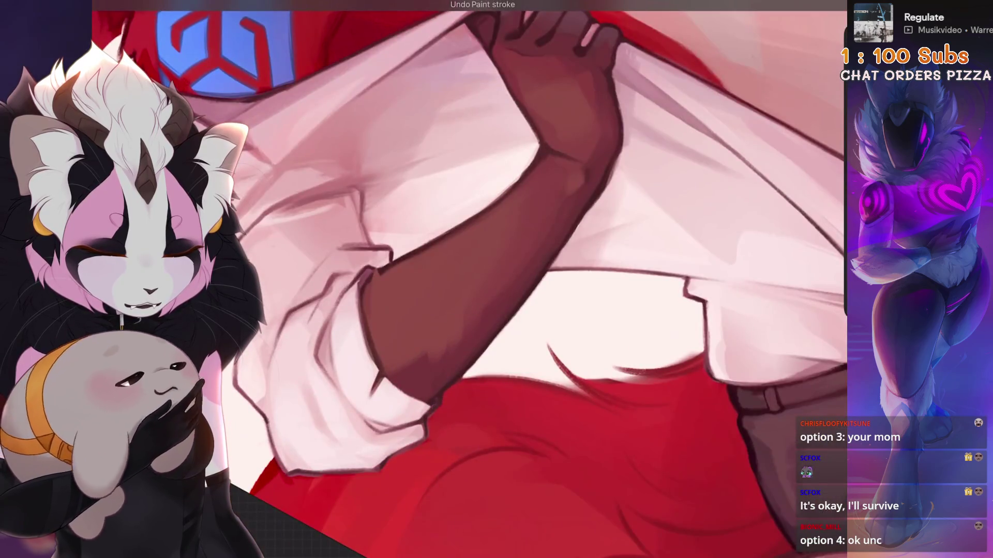
scroll(405, 272, "up", 2)
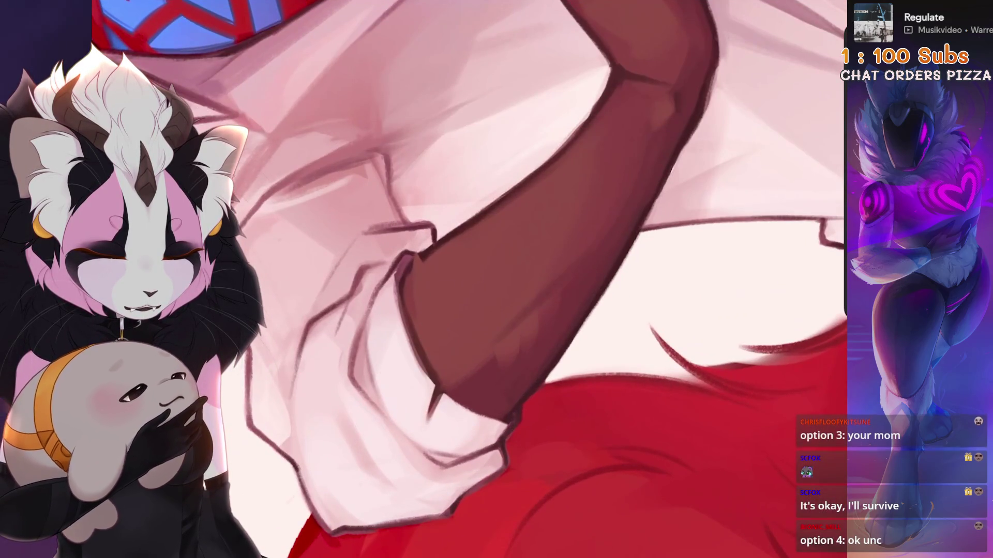
scroll(461, 362, "down", 3)
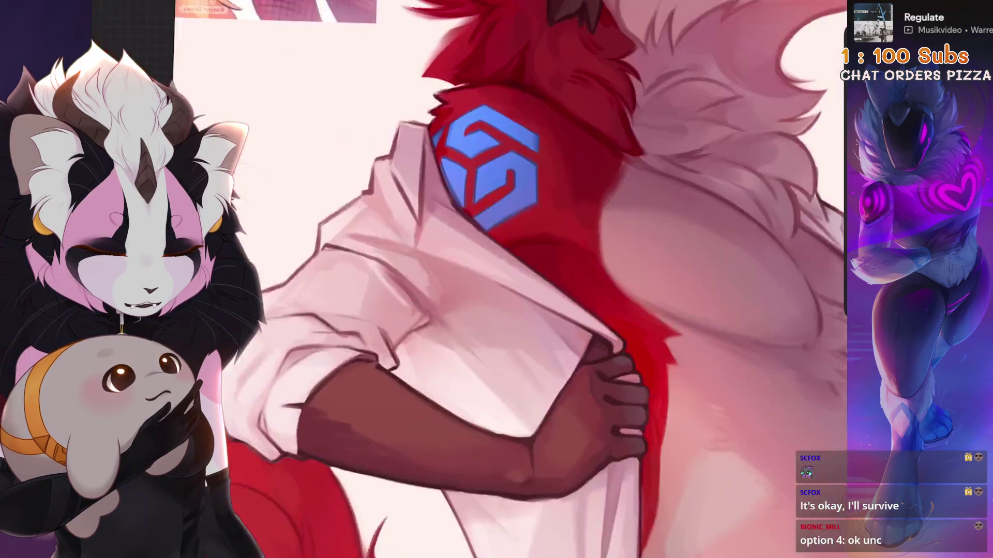
scroll(446, 388, "up", 3)
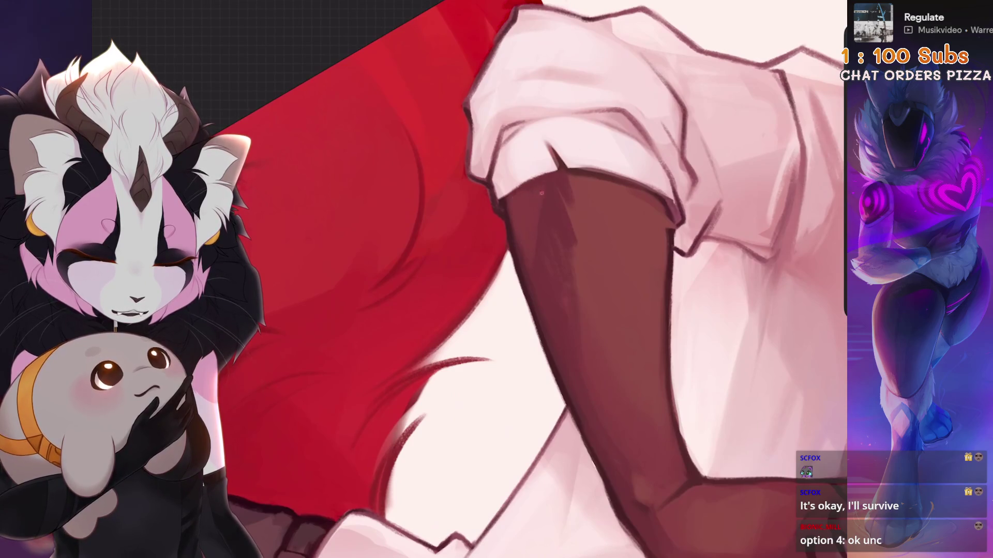
scroll(517, 279, "down", 3)
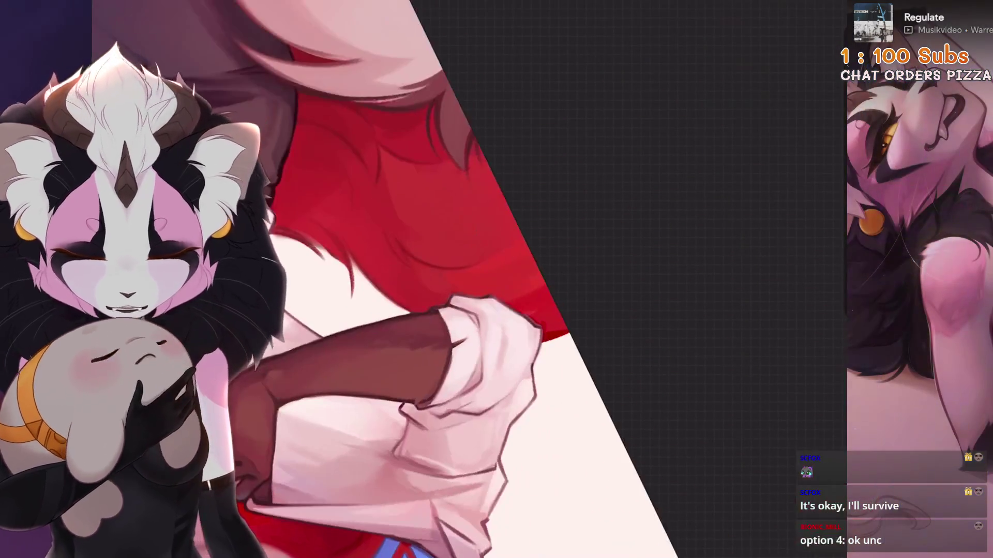
scroll(517, 279, "up", 3)
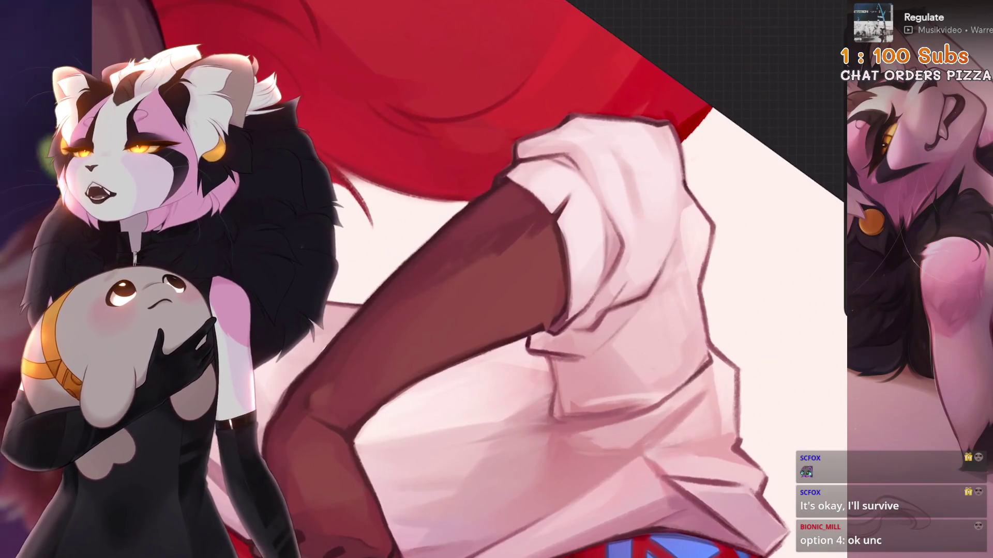
Step: Trace a closed freehand selection along the forearm's edge
key("s")
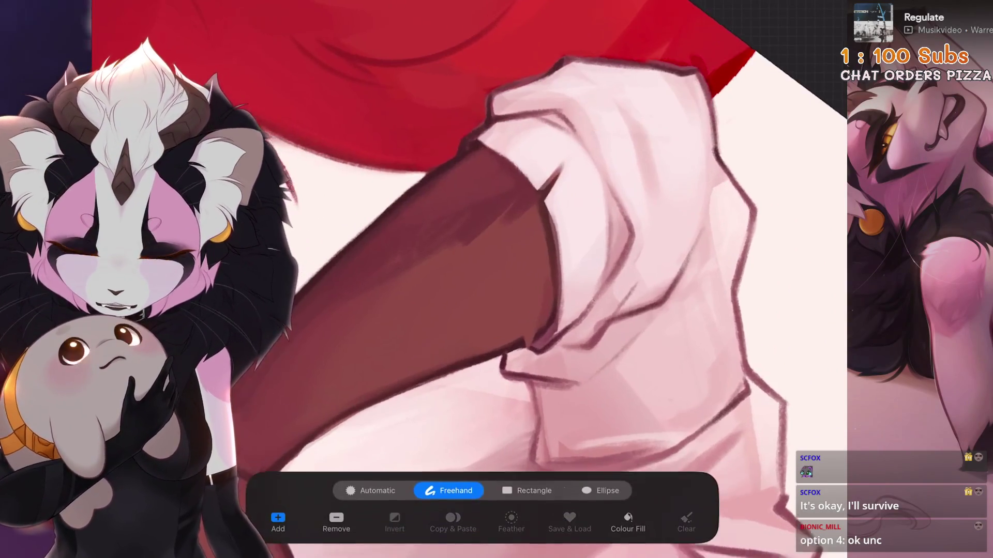
left_click_drag(553, 192, 331, 316)
left_click(553, 193)
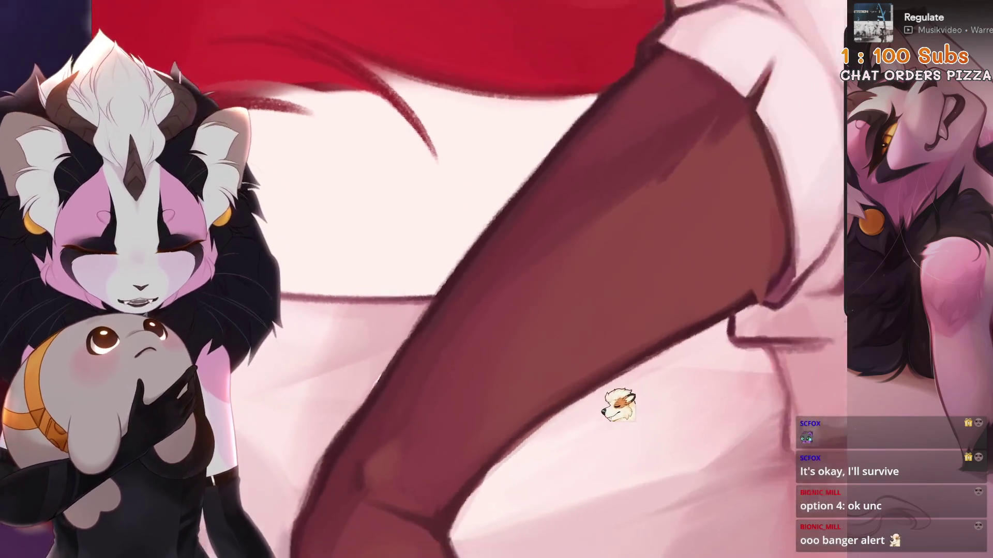
Step: Undo three recent strokes on and beside the arm
key("ctrl+z")
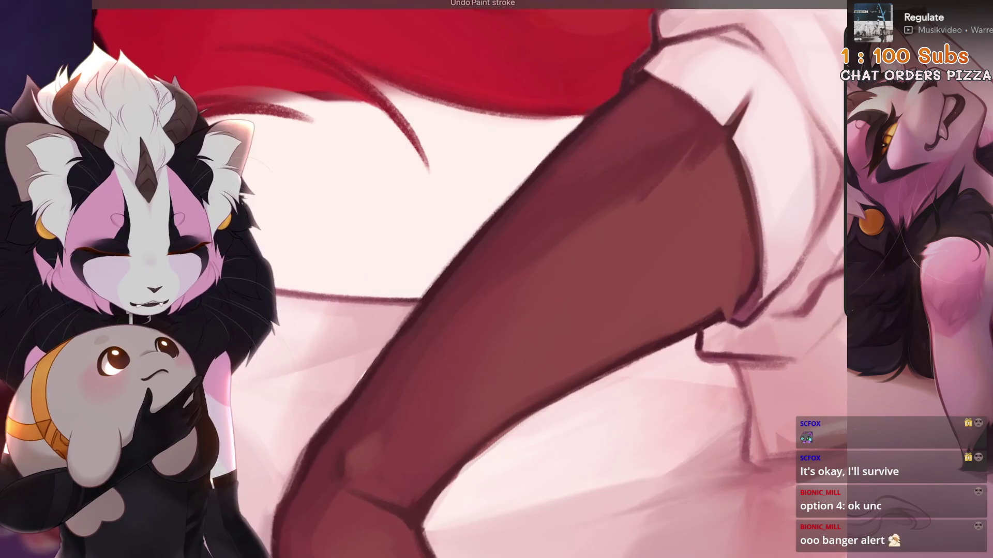
key("ctrl+z")
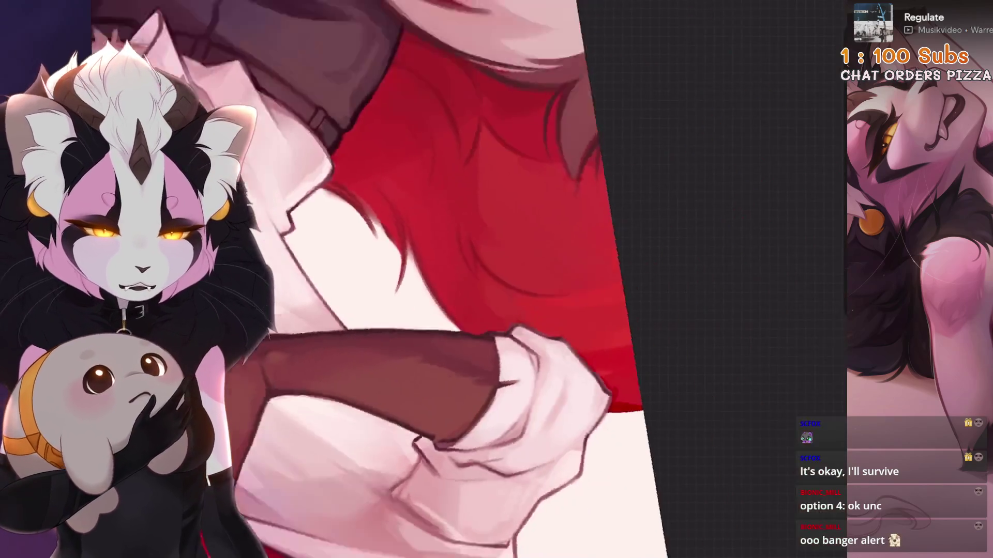
key("ctrl+z")
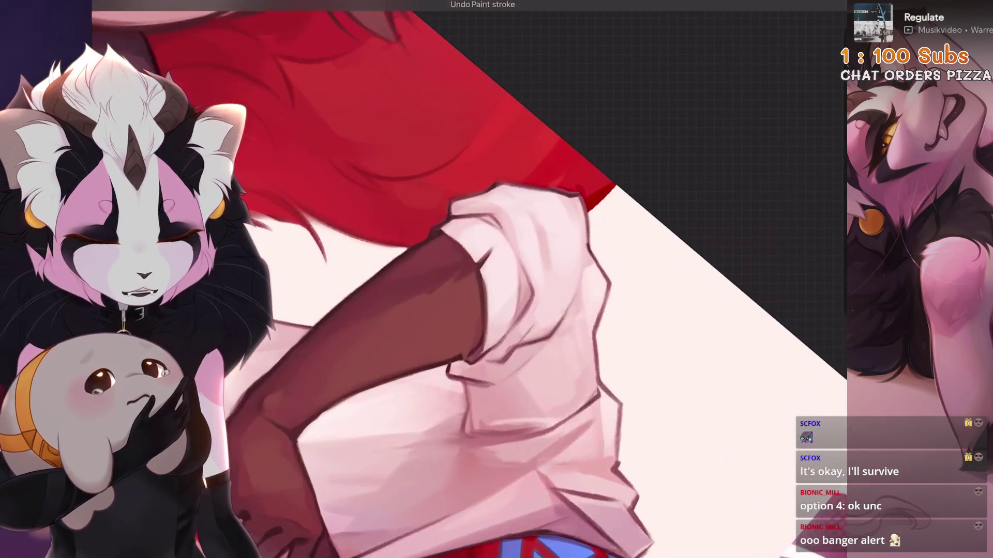
key("s")
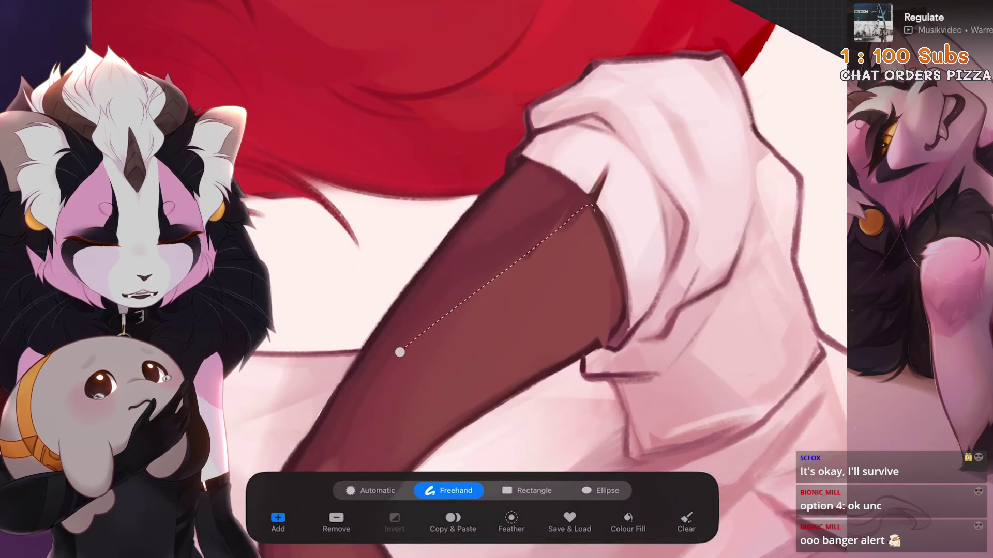
Step: Clear the unfinished outline and draw a new freehand selection around the forearm near the sleeve
key("ctrl+z")
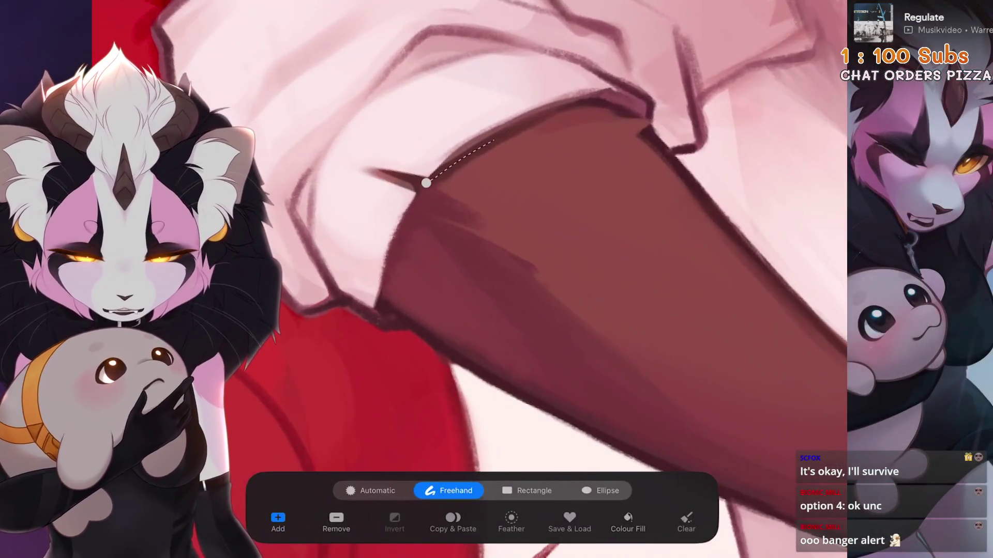
mouse_move(568, 259)
left_mouse_down()
mouse_move(537, 274)
mouse_move(569, 196)
left_mouse_up()
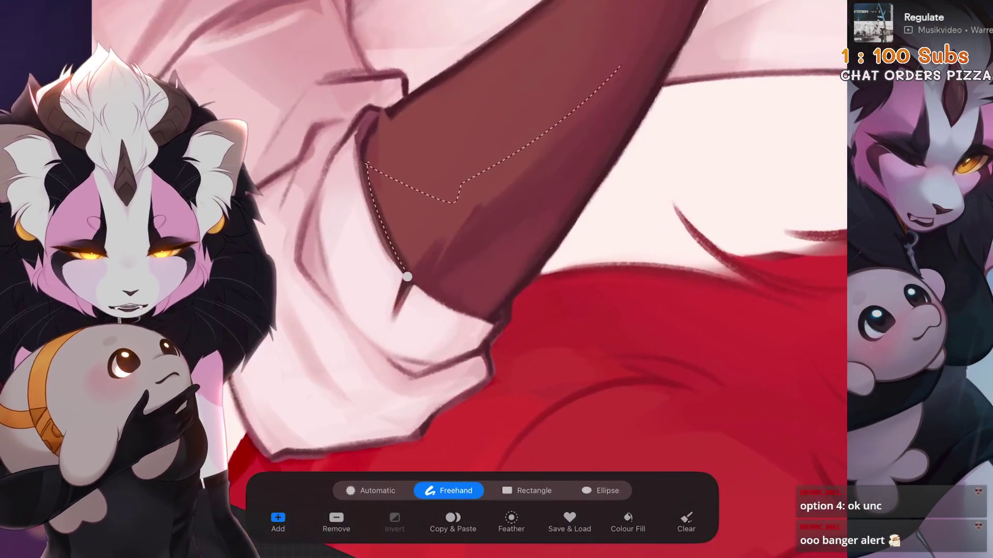
key("b")
mouse_move(517, 259)
left_mouse_down()
mouse_move(538, 289)
mouse_move(507, 290)
mouse_move(532, 269)
left_mouse_up()
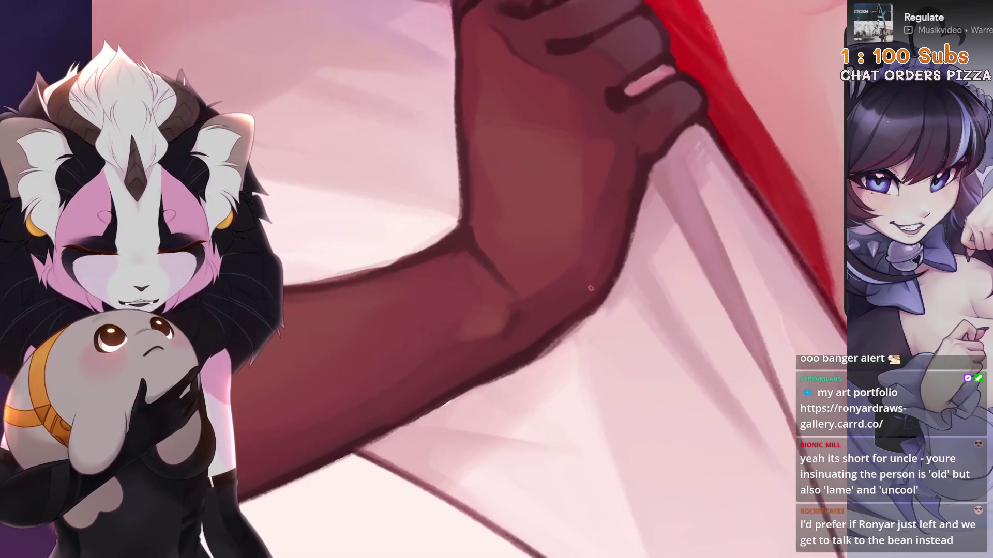
Step: Undo the last two paint strokes on the forearm
key("ctrl+z")
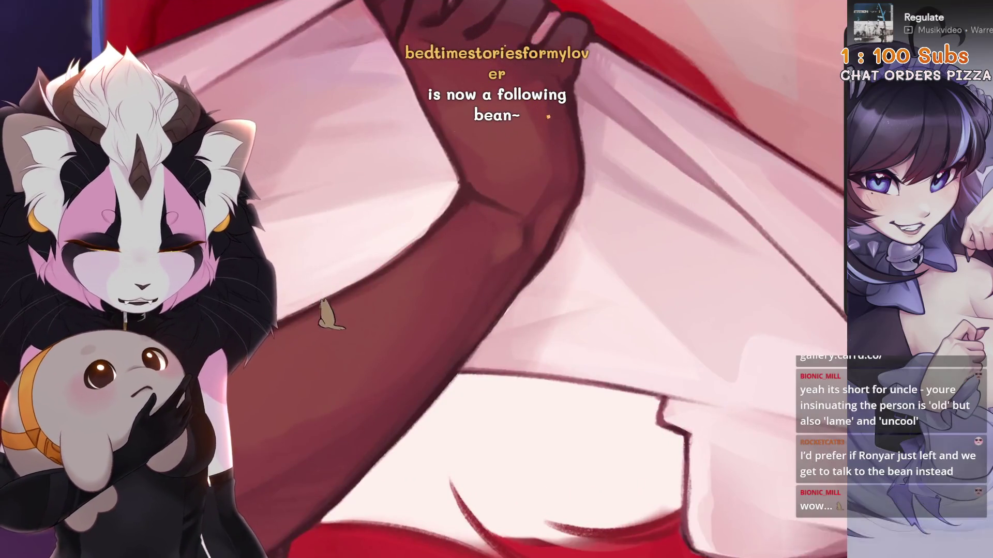
key("ctrl+z")
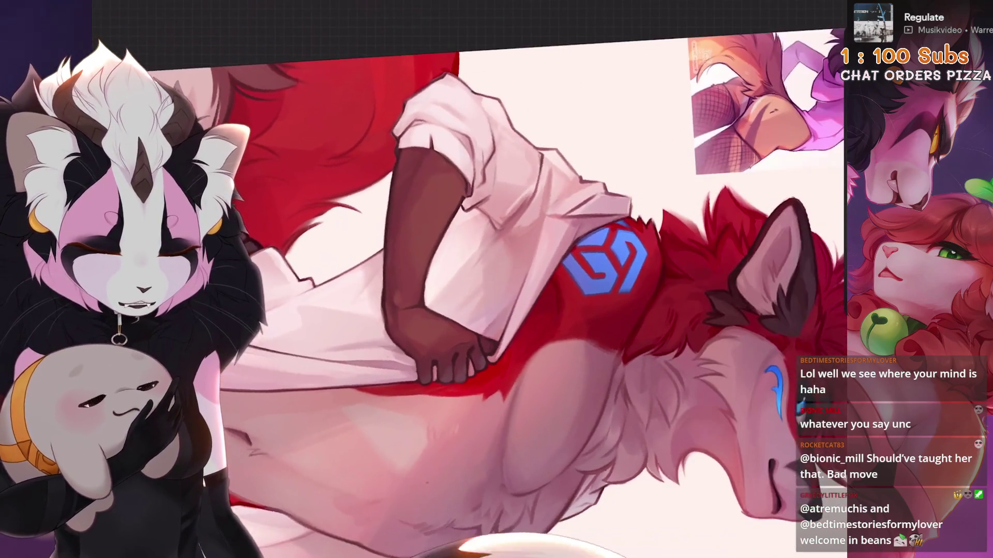
Step: Undo the stray paint stroke near the dark hand gripping the shirt
key("ctrl+z")
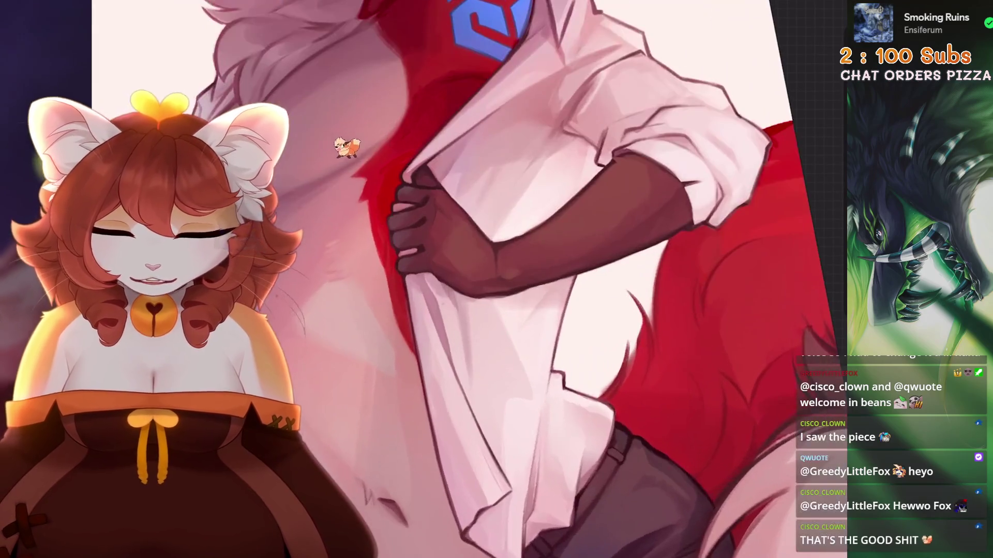
Step: Freehand-select the forearm and the gripping hand
left_click(511, 297)
mouse_move(610, 269)
left_mouse_down()
mouse_move(670, 228)
mouse_move(522, 220)
left_mouse_up()
mouse_move(457, 170)
left_mouse_down()
mouse_move(440, 151)
mouse_move(385, 193)
left_mouse_up()
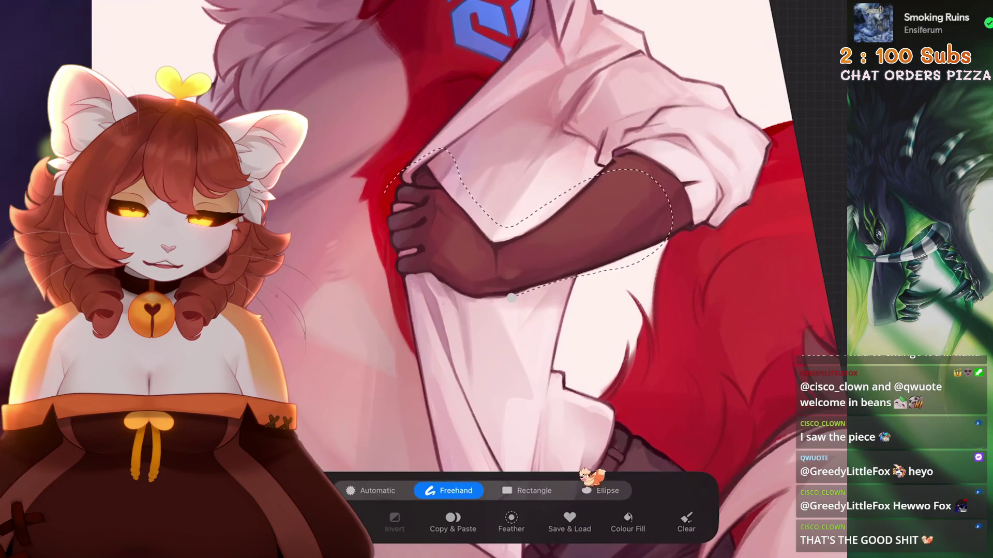
left_click_drag(486, 311, 511, 297)
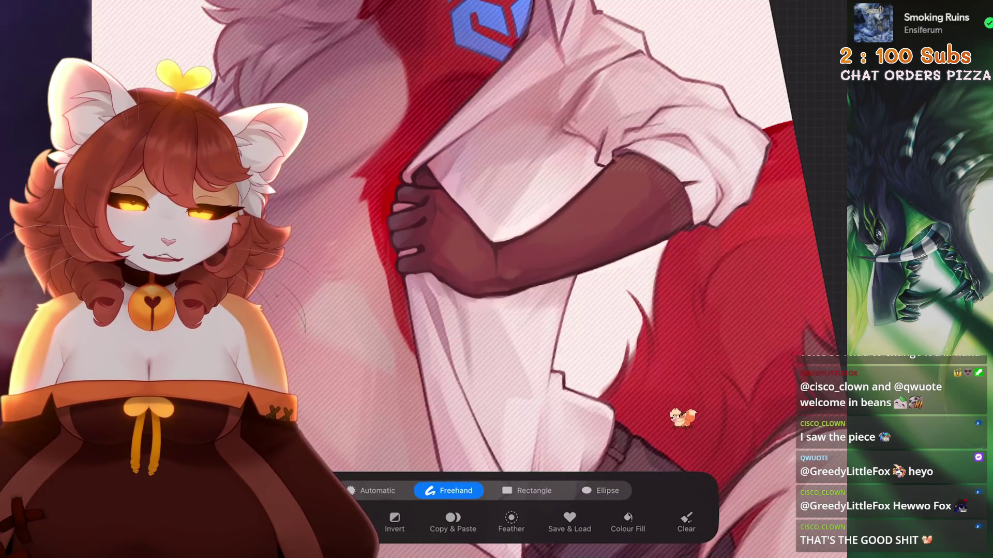
scroll(465, 258, "up", 3)
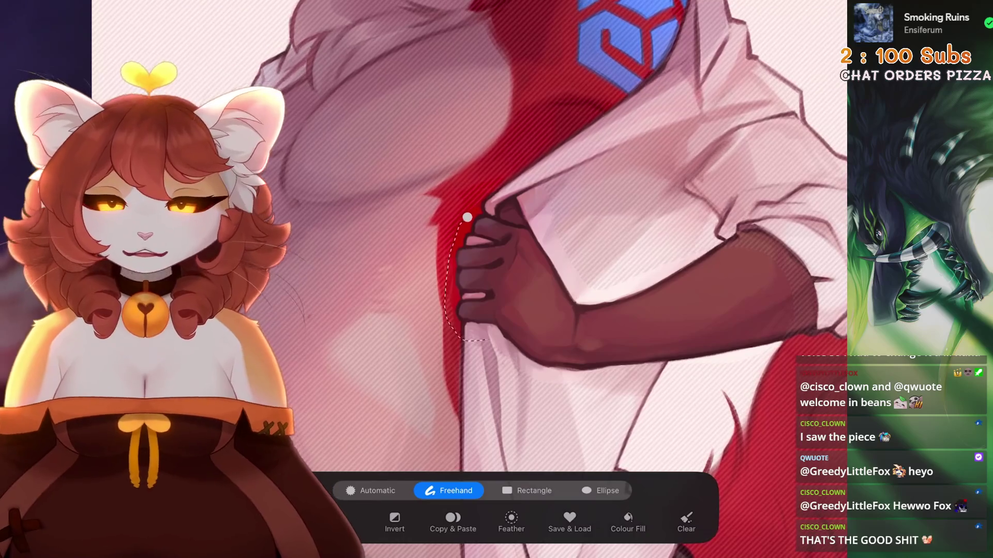
scroll(466, 258, "down", 3)
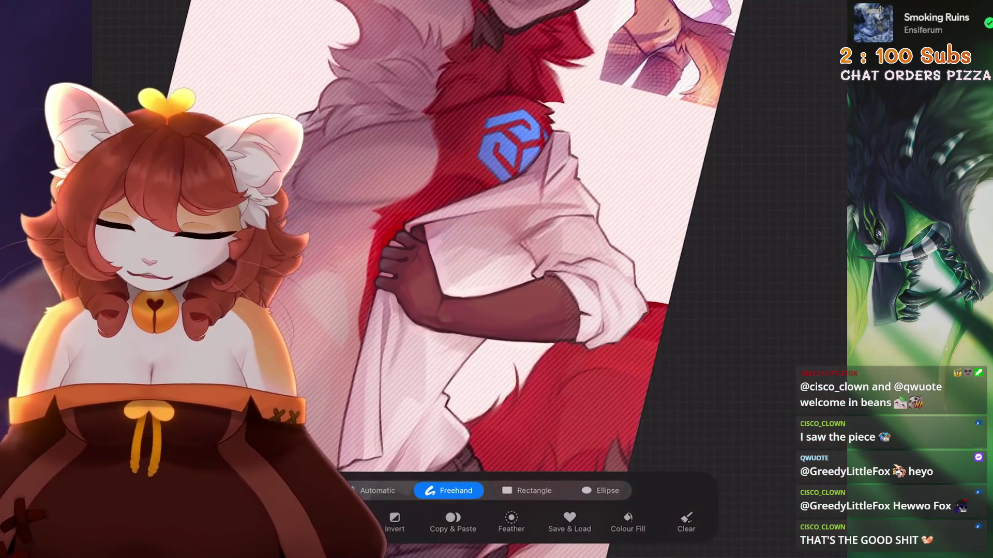
Step: Warp the selected shirt area outward with Liquify Expand, redoing the expand after an undo
left_click(135, 7)
left_click(156, 284)
scroll(465, 233, "down", 2)
left_click(455, 476)
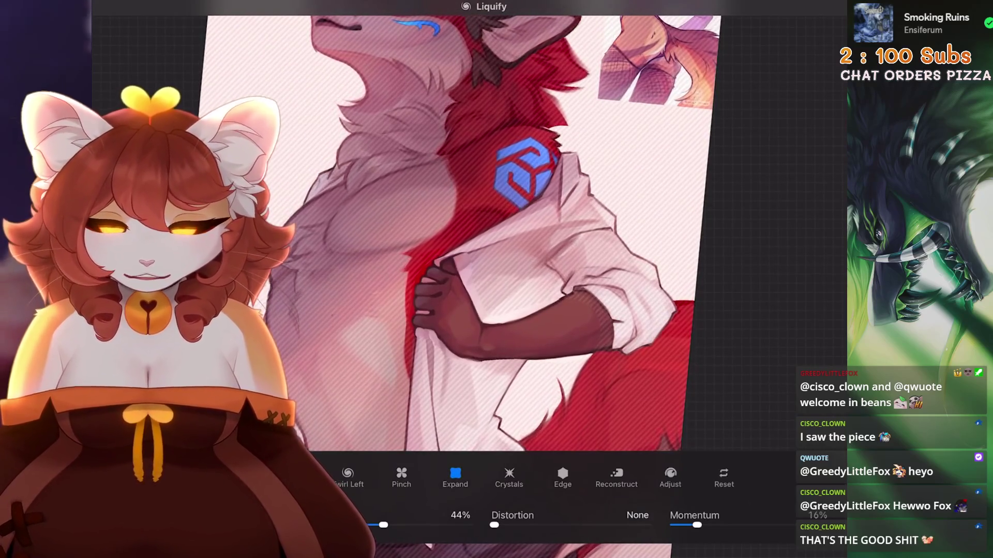
scroll(439, 233, "down", 2)
key("ctrl+z")
scroll(440, 233, "up", 2)
left_click(558, 414)
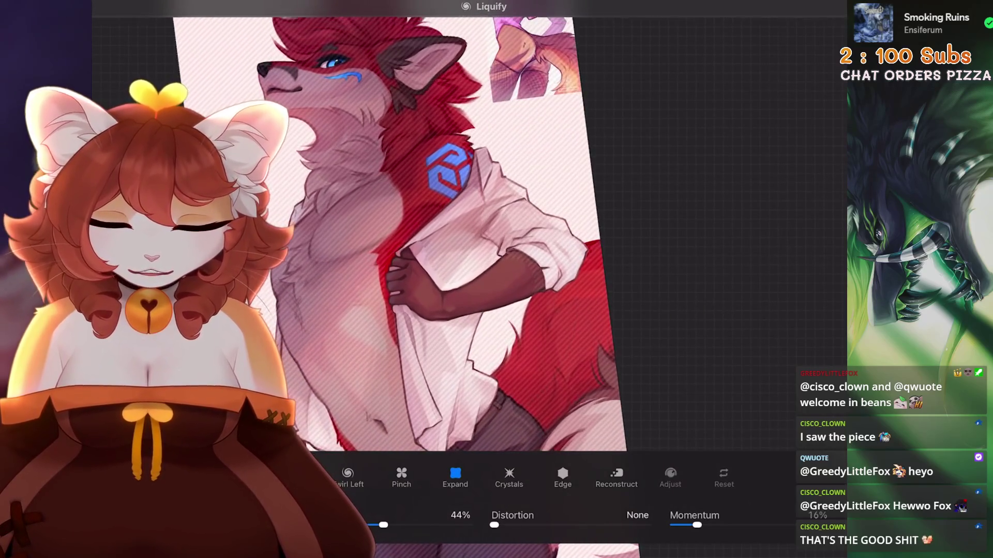
scroll(465, 233, "down", 1)
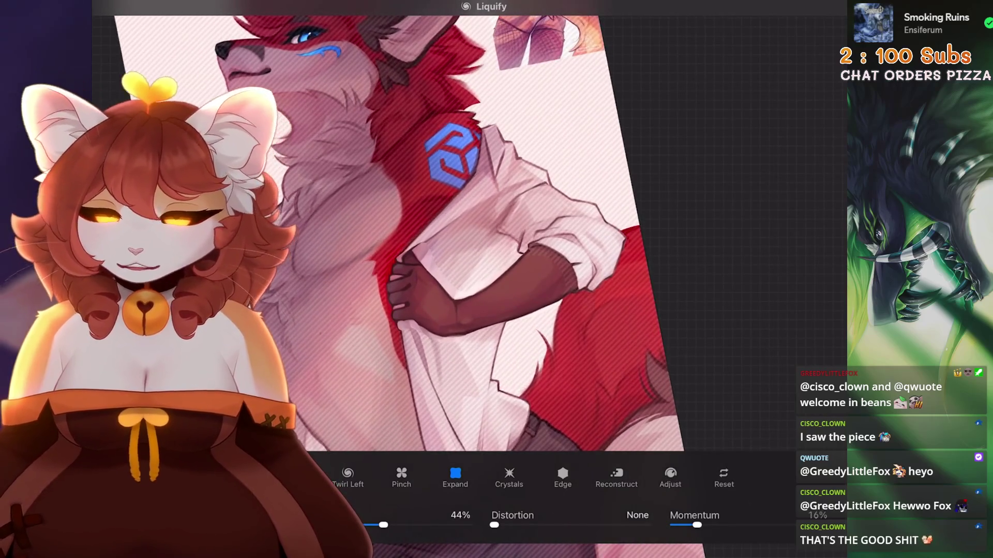
scroll(388, 232, "up", 2)
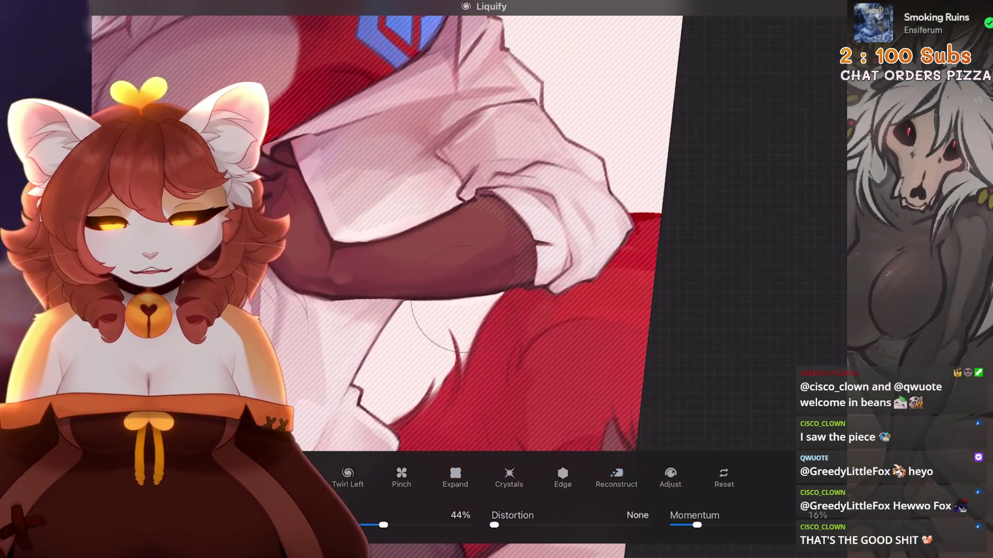
scroll(413, 232, "down", 2)
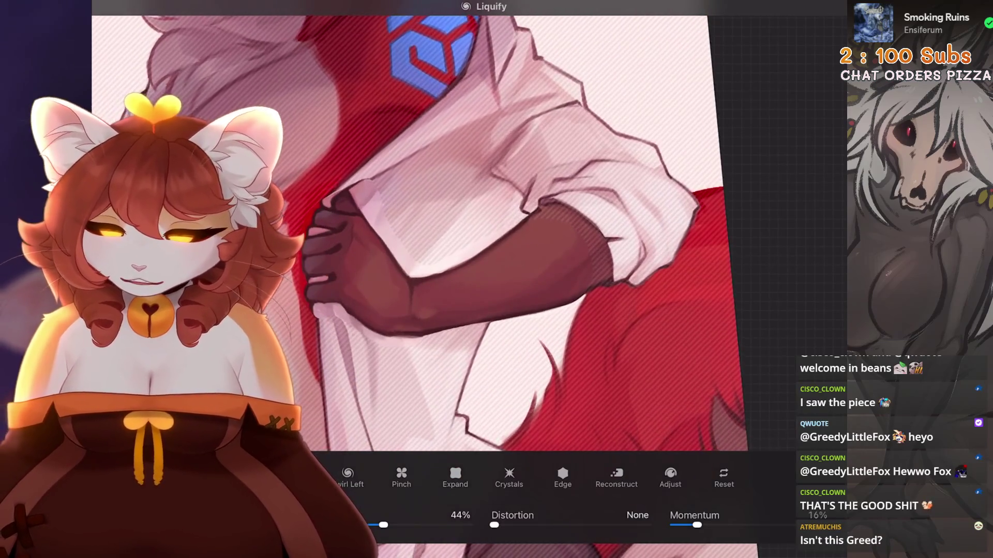
scroll(486, 279, "down", 5)
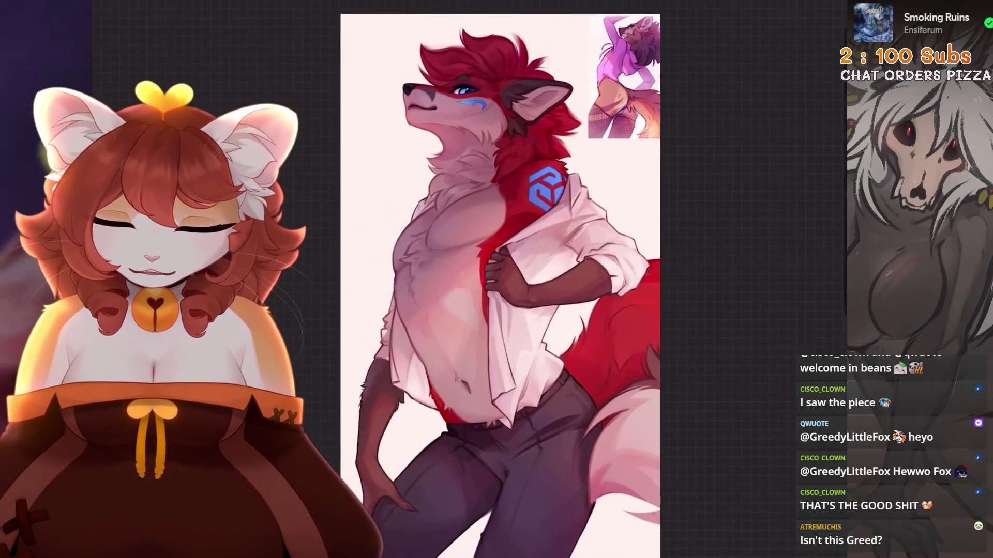
key("ctrl+shift+z")
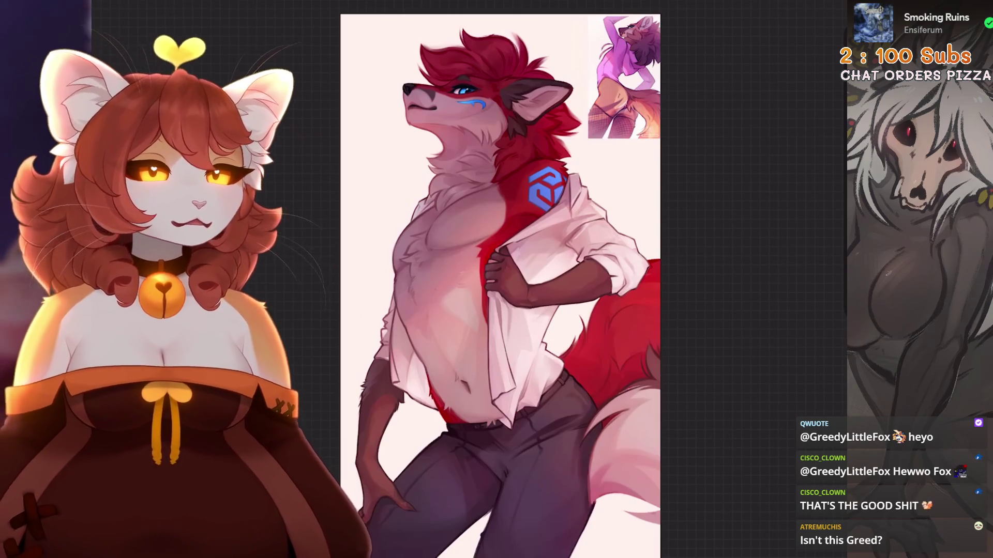
key("ctrl+z")
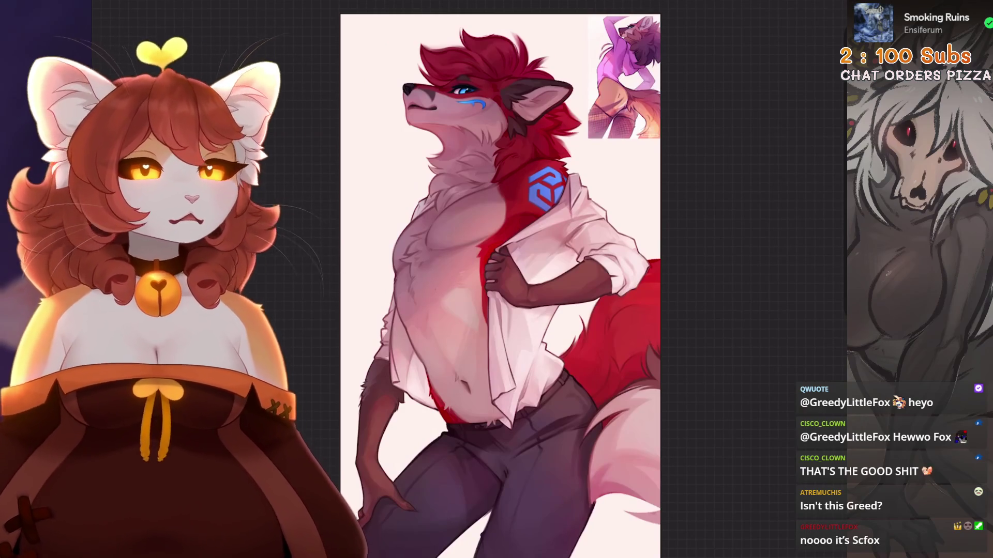
scroll(500, 280, "up", 5)
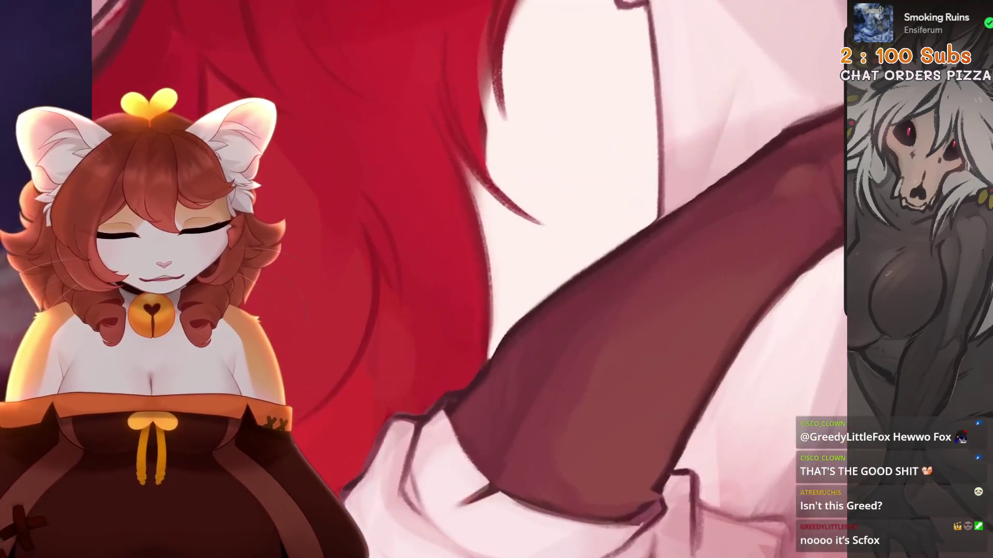
Step: Remove stray strokes near the sleeve and gripping hand, straightening the canvas view
scroll(510, 350, "down", 1)
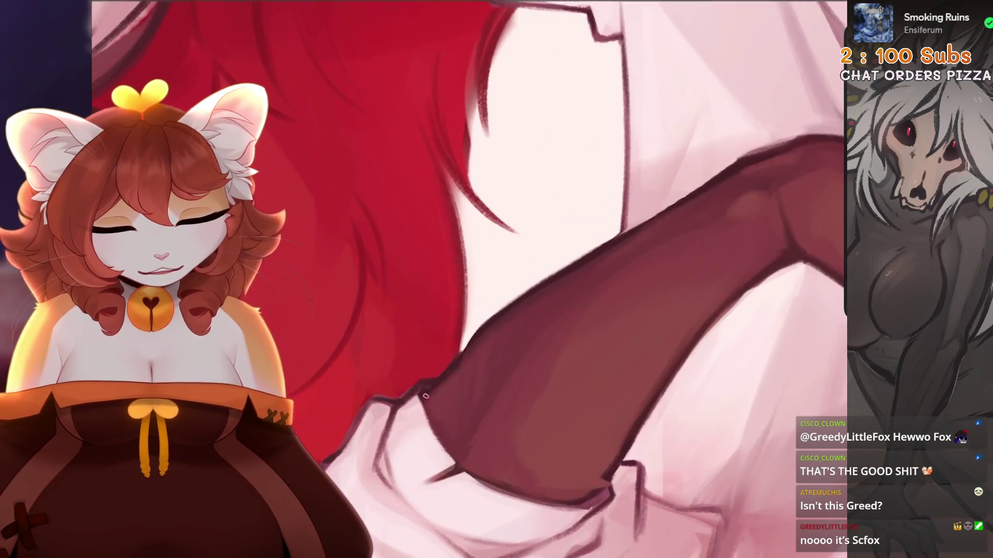
key("ctrl+z")
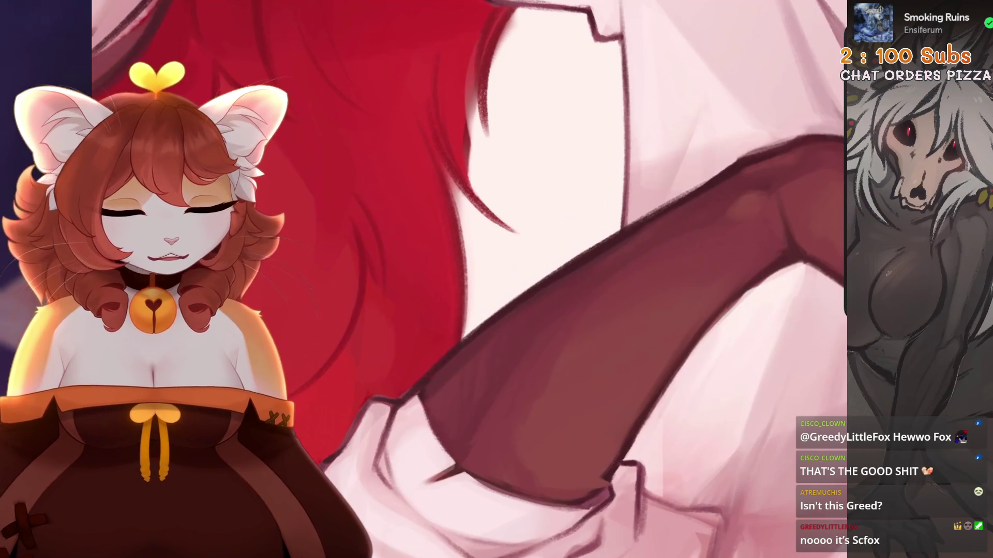
scroll(510, 290, "down", 5)
scroll(469, 279, "up", 5)
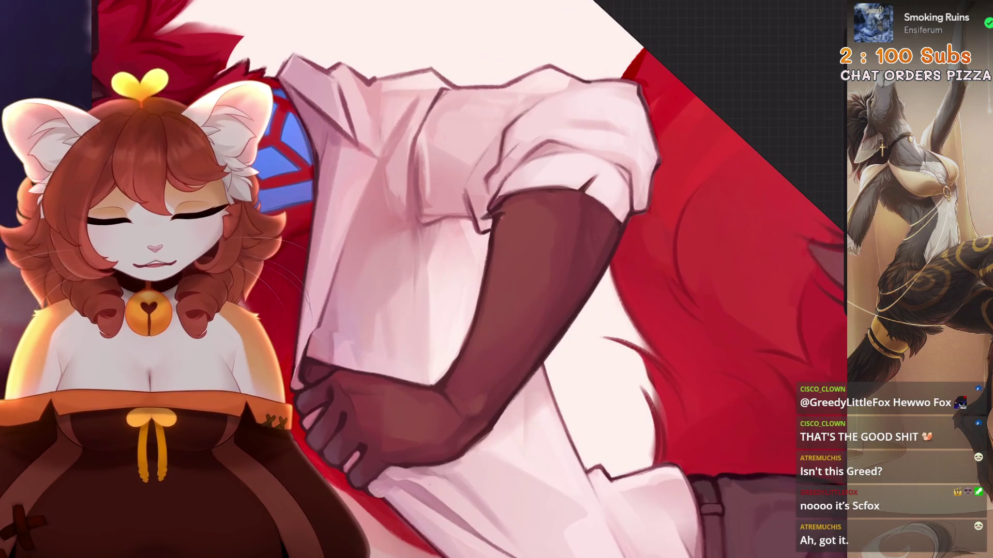
key("ctrl+0")
scroll(488, 214, "up", 4)
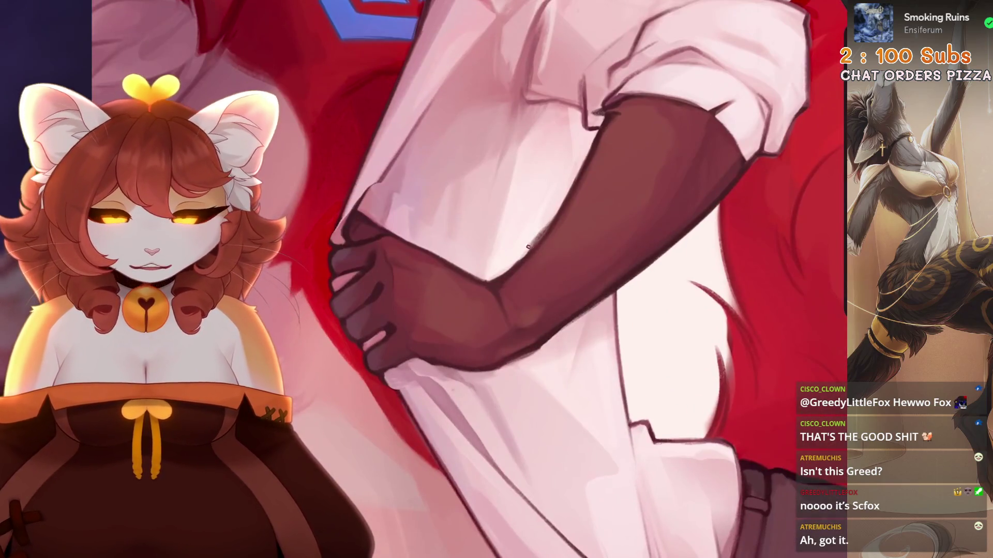
scroll(570, 298, "up", 2)
key("ctrl+z")
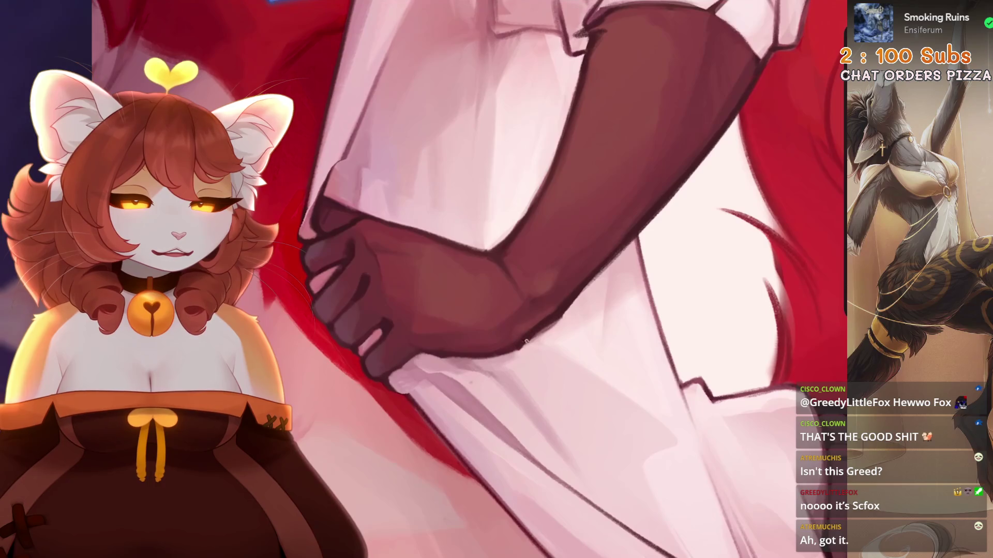
scroll(570, 299, "up", 2)
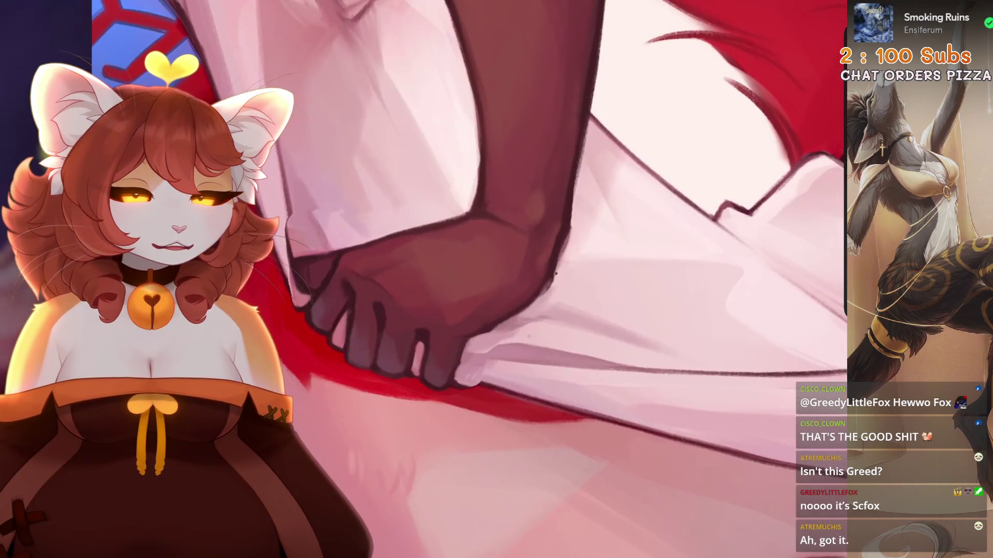
key("ctrl+z")
scroll(465, 280, "down", 3)
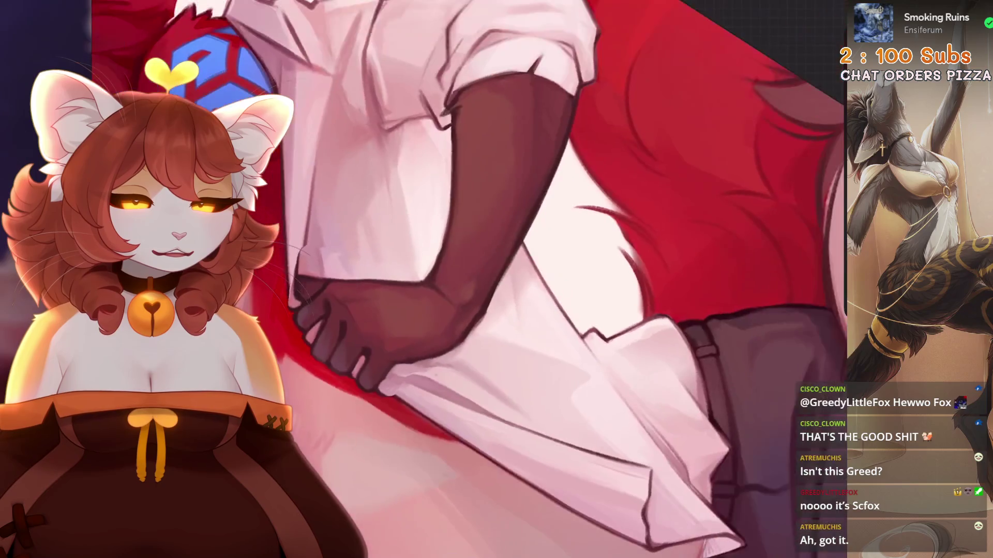
scroll(512, 310, "up", 3)
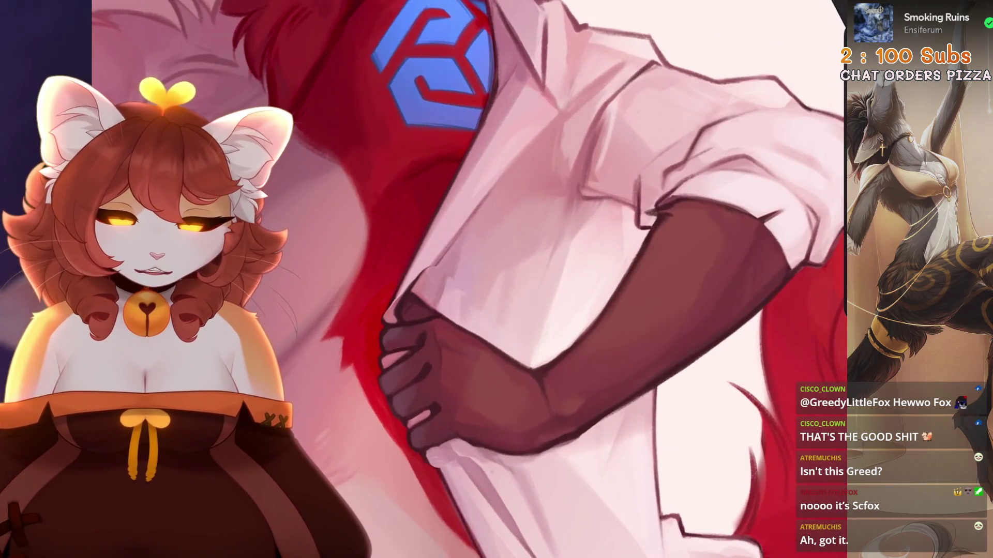
Step: Sample the red fur colour and fit the whole page upright in view
key("6")
left_click(414, 287, "ctrl")
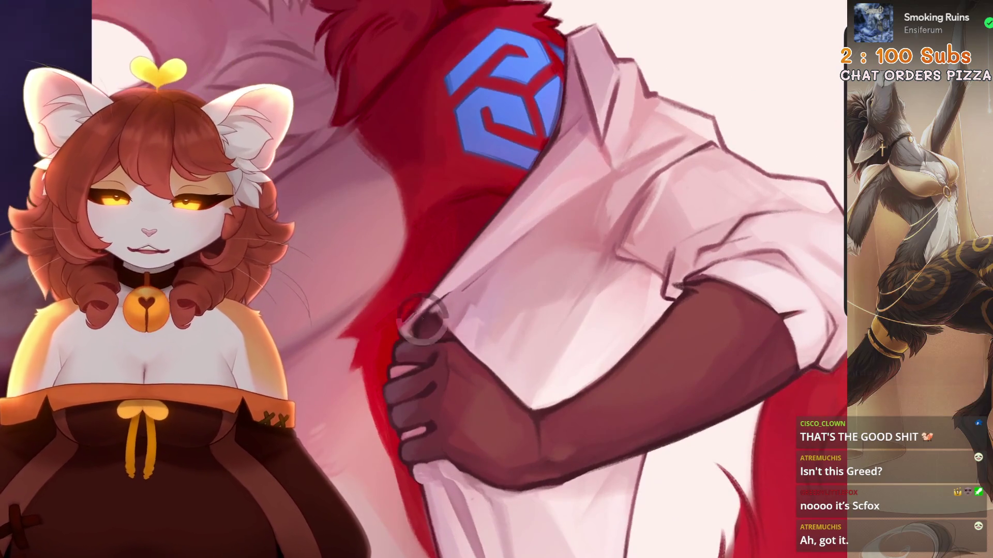
key("4")
key("5")
key("2")
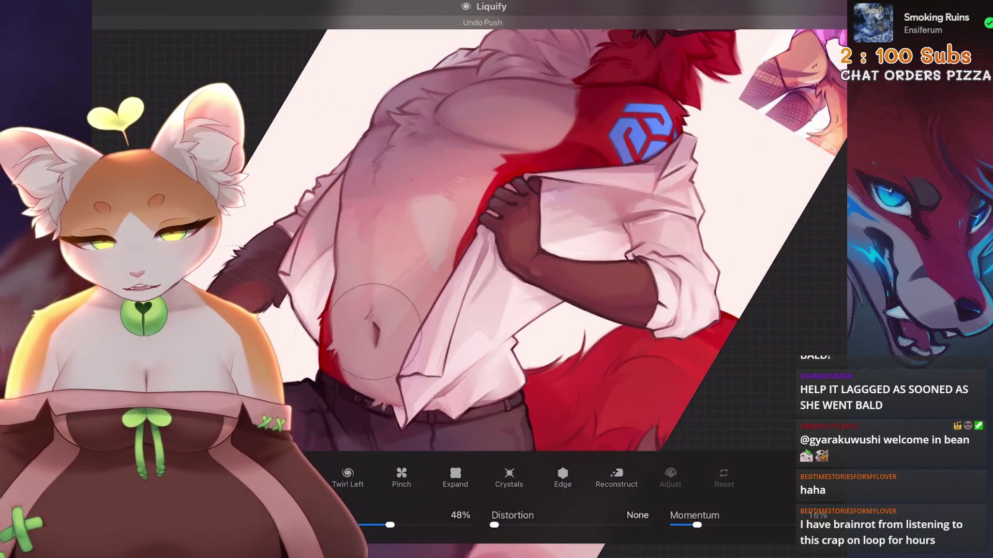
Step: Try push-warps around the navel, undo them, then redo the liquify warp to commit it
left_click_drag(372, 305, 377, 315)
key("ctrl+z")
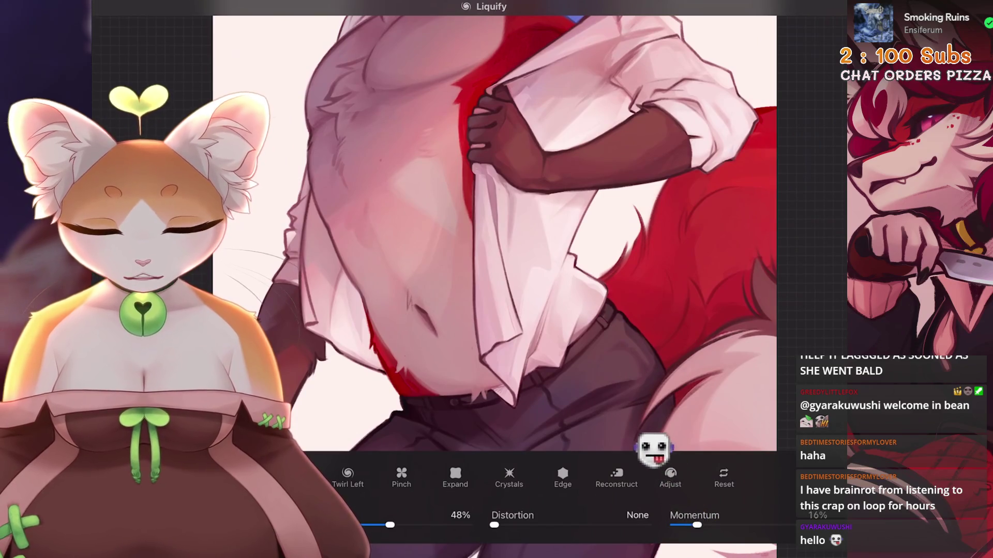
left_click_drag(431, 311, 434, 314)
key("ctrl+z")
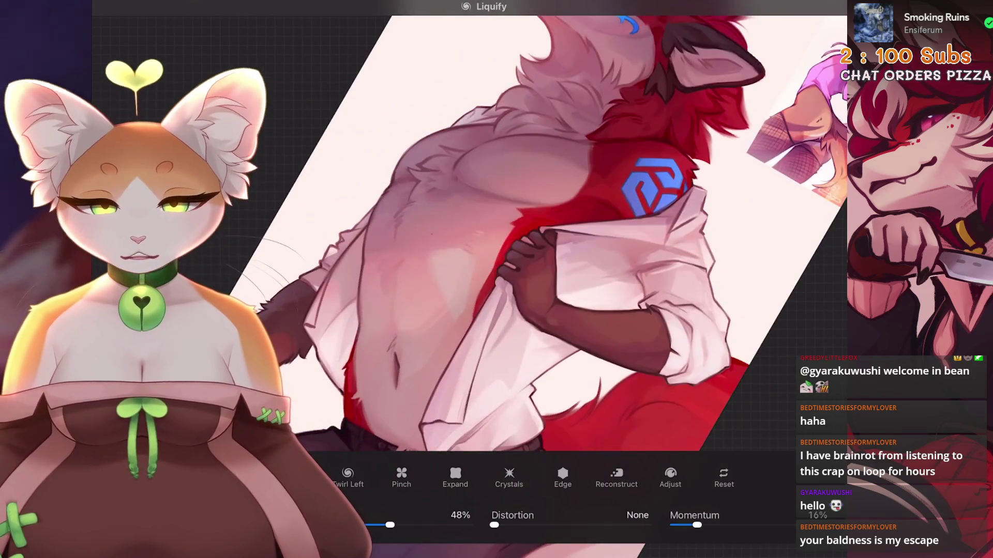
key("ctrl+shift+z")
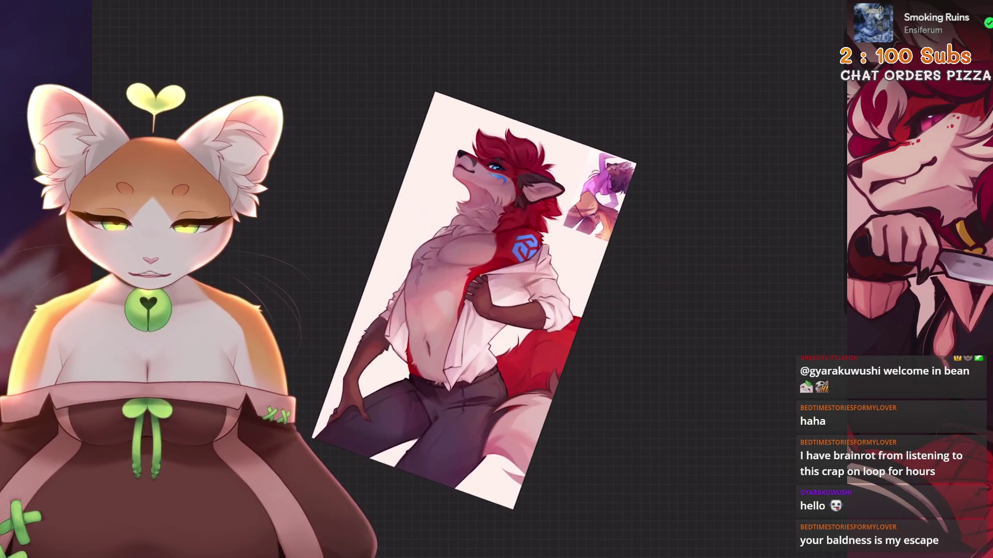
scroll(506, 251, "up", 10)
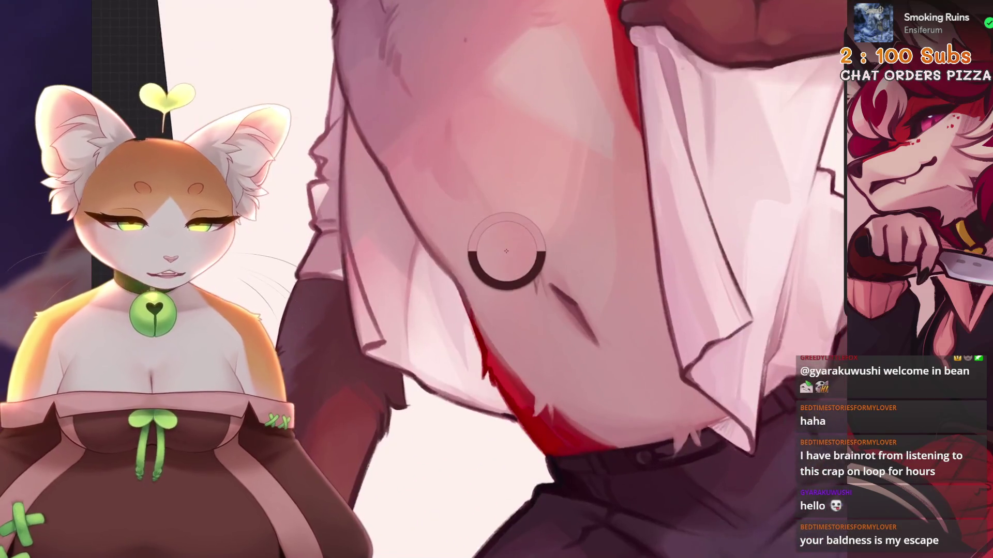
Step: Paint fur tufts on the torso at 13% brush size, undoing two stray strokes
scroll(506, 251, "down", 3)
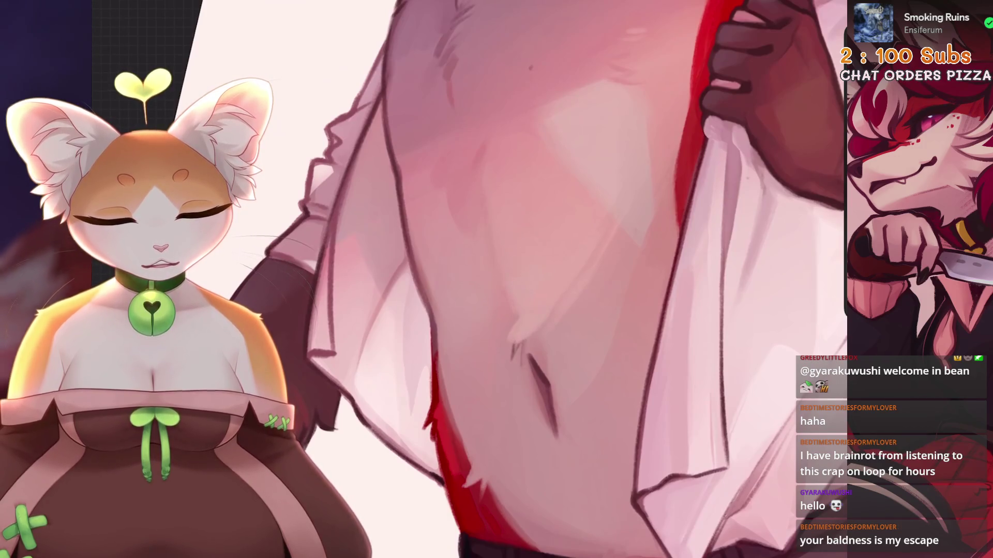
key("ctrl+z")
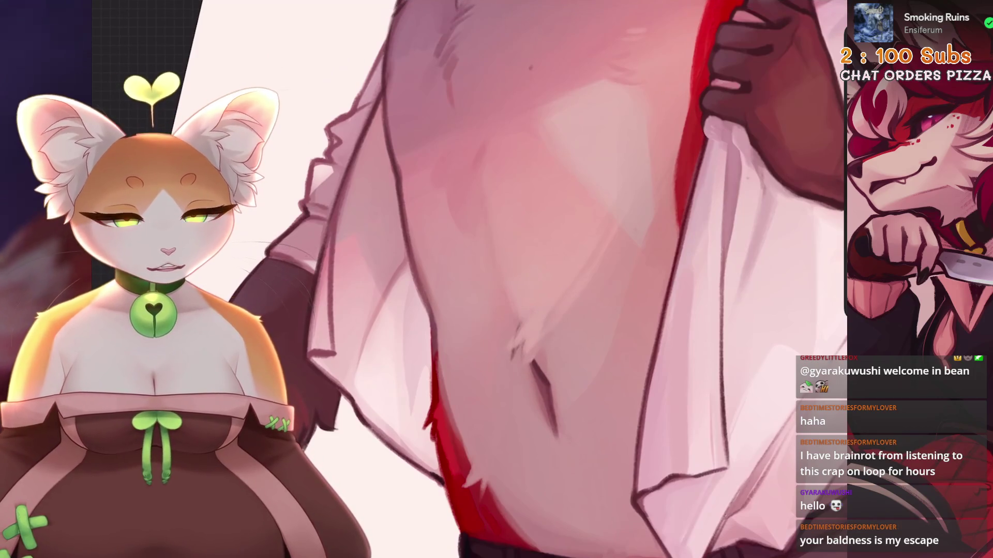
scroll(517, 279, "down", 5)
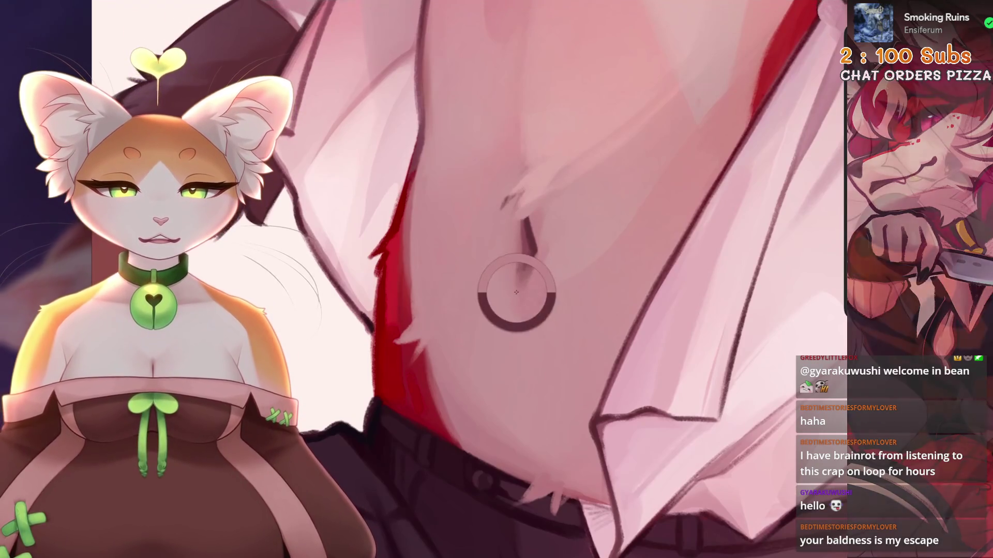
scroll(496, 279, "down", 5)
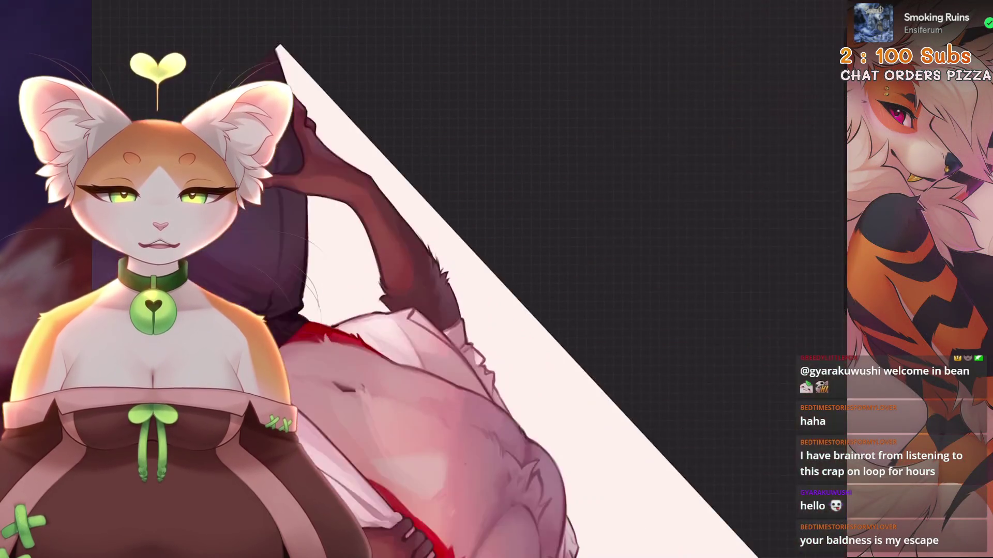
key("ctrl+z")
scroll(532, 403, "up", 5)
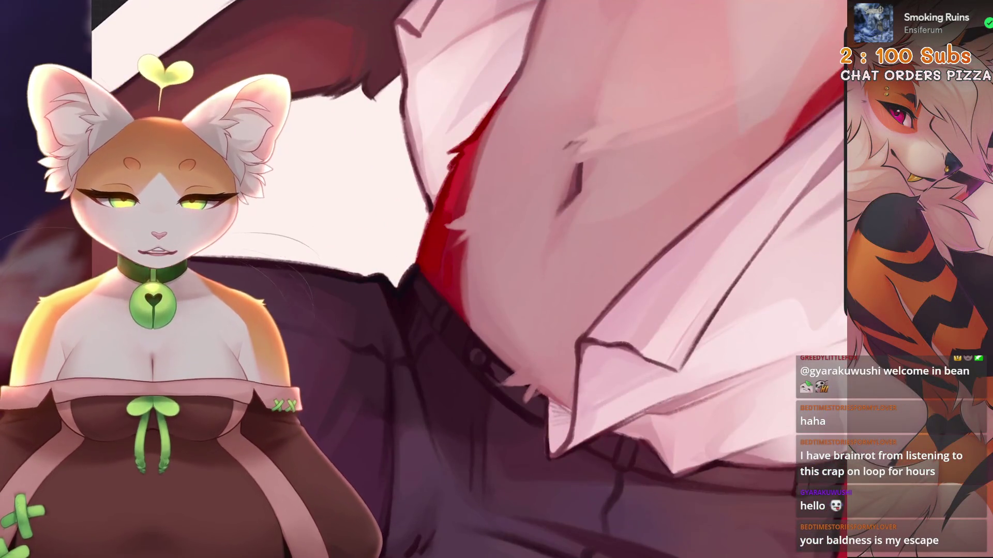
Step: Add soft shading around the belly and navel, then view the whole character
scroll(468, 280, "down", 5)
scroll(480, 279, "up", 5)
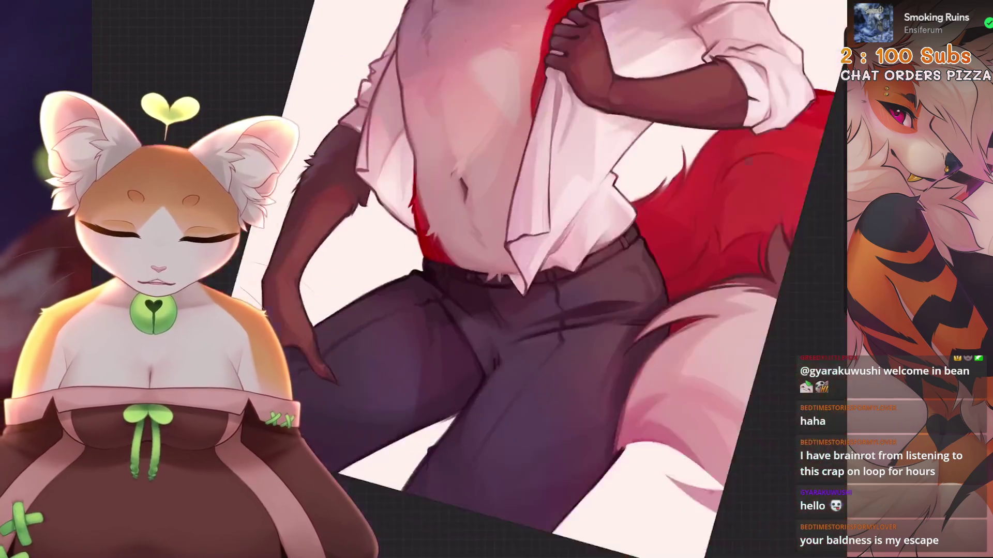
scroll(538, 328, "up", 5)
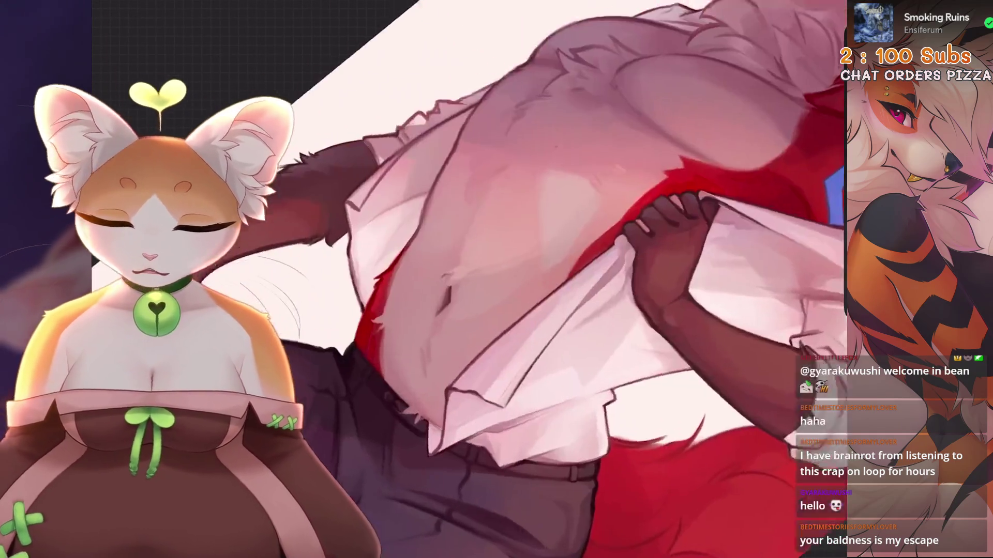
scroll(604, 304, "down", 3)
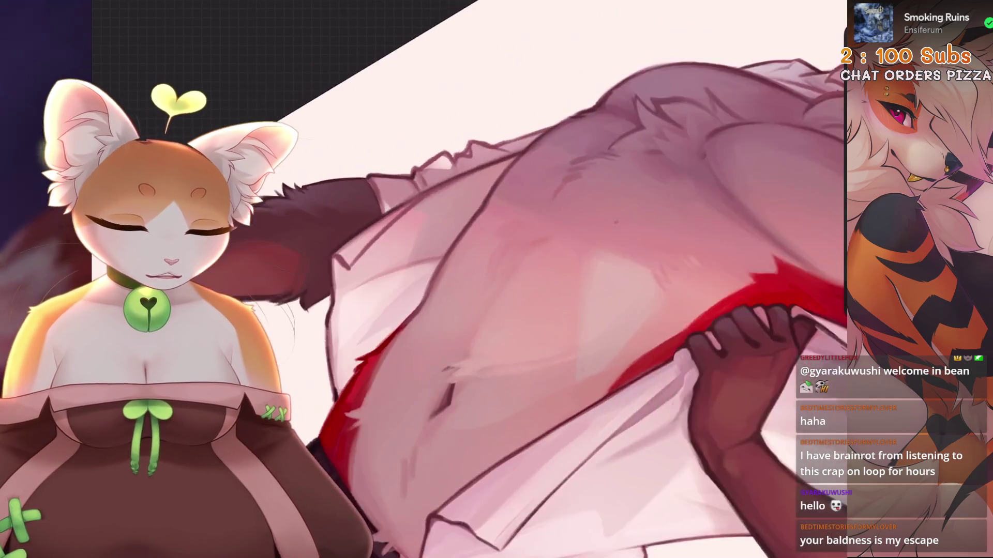
scroll(604, 304, "up", 4)
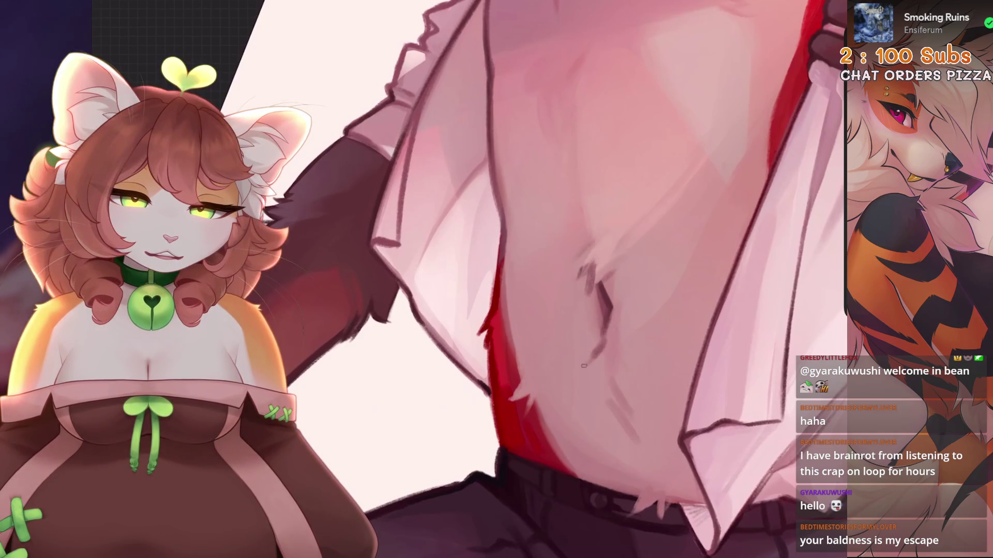
scroll(548, 279, "down", 3)
key("ctrl+z")
scroll(548, 279, "up", 3)
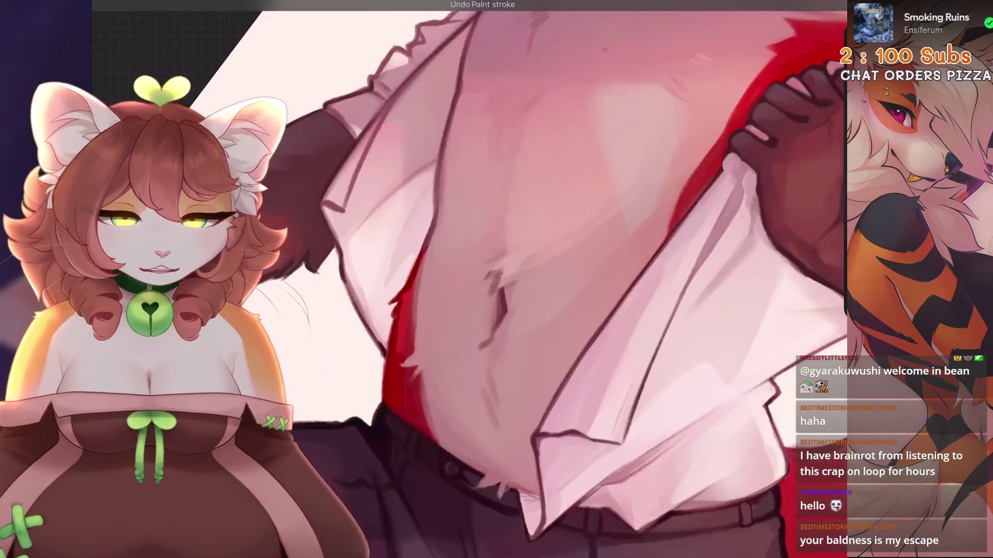
scroll(465, 279, "up", 2)
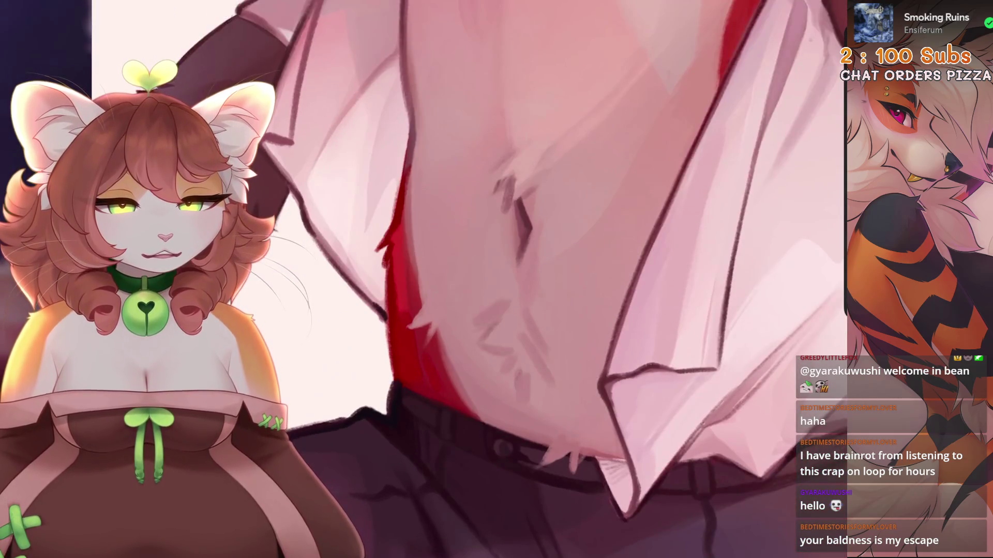
scroll(465, 279, "up", 2)
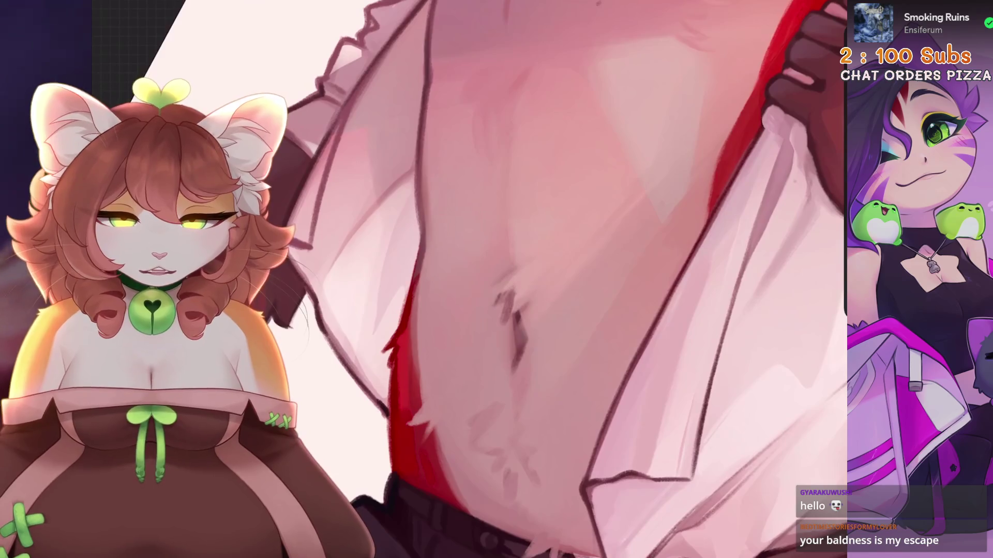
key("ctrl+z")
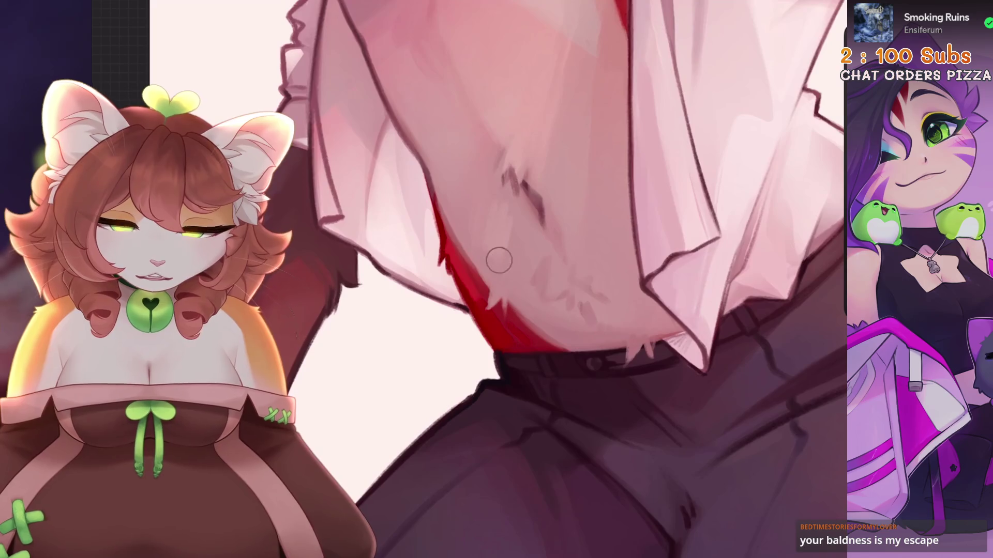
key("ctrl+0")
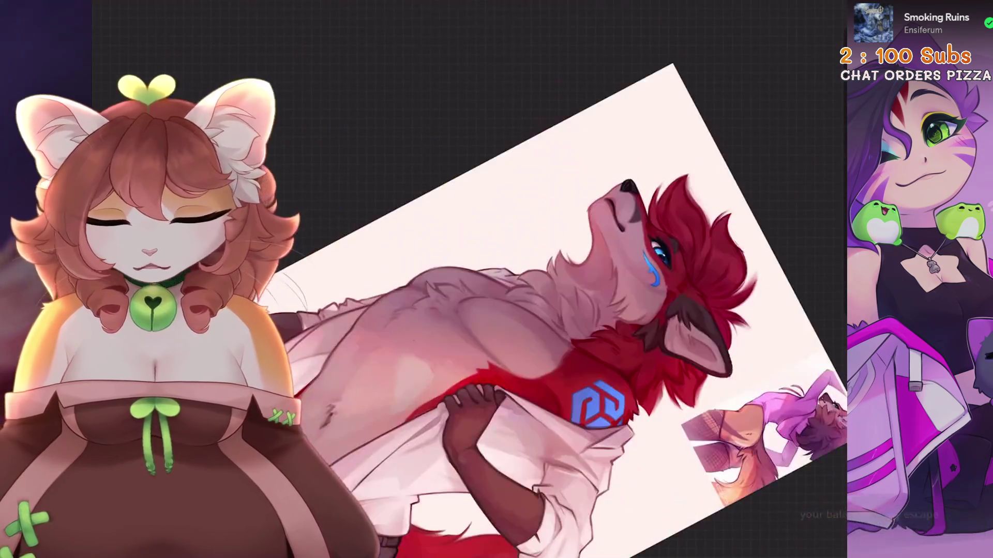
Step: Fit the artwork in view and hide the shirt line-art layer, Layer 21
key("ctrl+0")
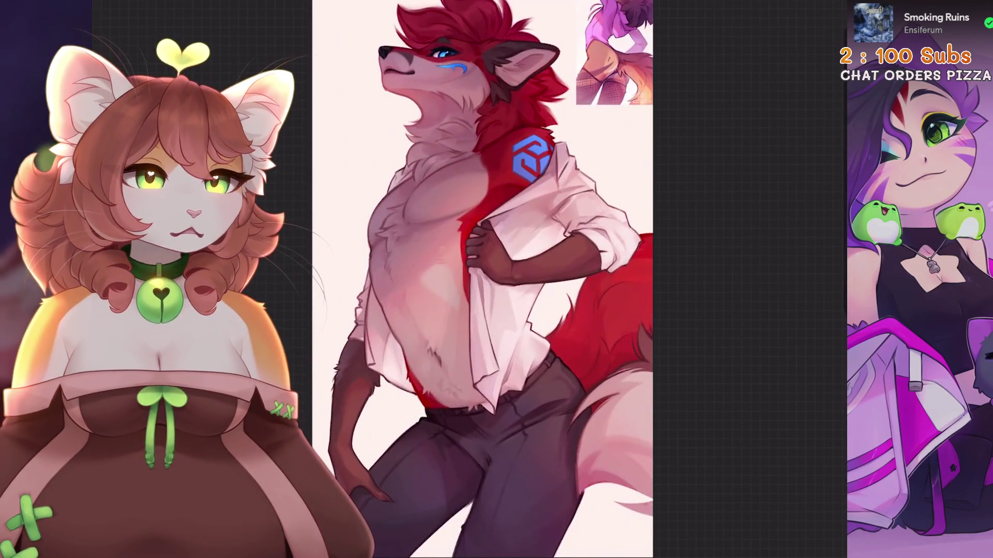
key("l")
left_click(812, 275)
Step: Toggle Layer 21's visibility with undo and redo to compare, leaving the line art visible
key("l")
key("ctrl+z")
key("ctrl+shift+z")
key("ctrl+z")
key("ctrl+shift+z")
key("ctrl+z")
key("ctrl+shift+z")
key("ctrl+z")
key("ctrl+shift+z")
key("ctrl+z")
key("ctrl+shift+z")
key("ctrl+z")
key("ctrl+shift+z")
key("ctrl+z")
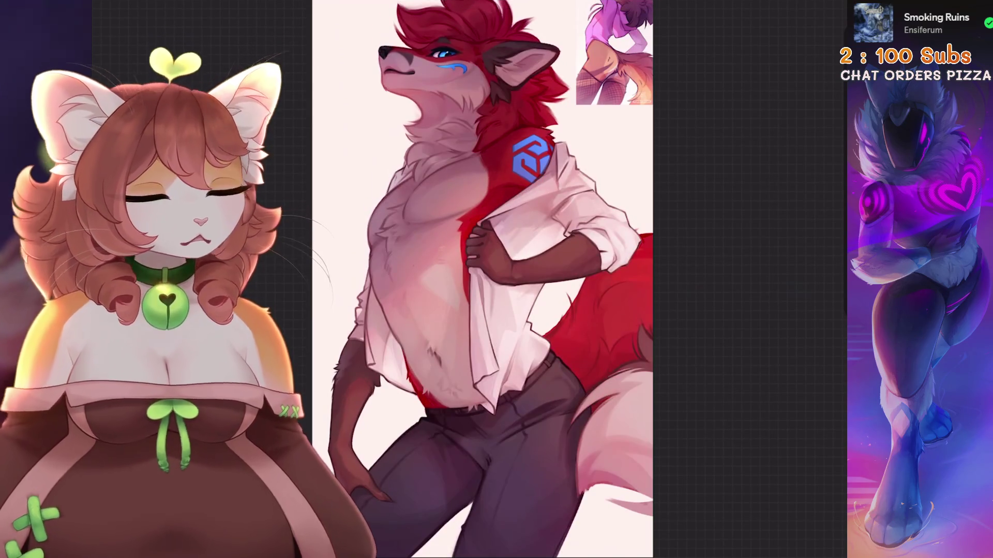
Step: Push-warp the dark hand and shirt with Liquify and keep the reshaped version
key("l")
key("a")
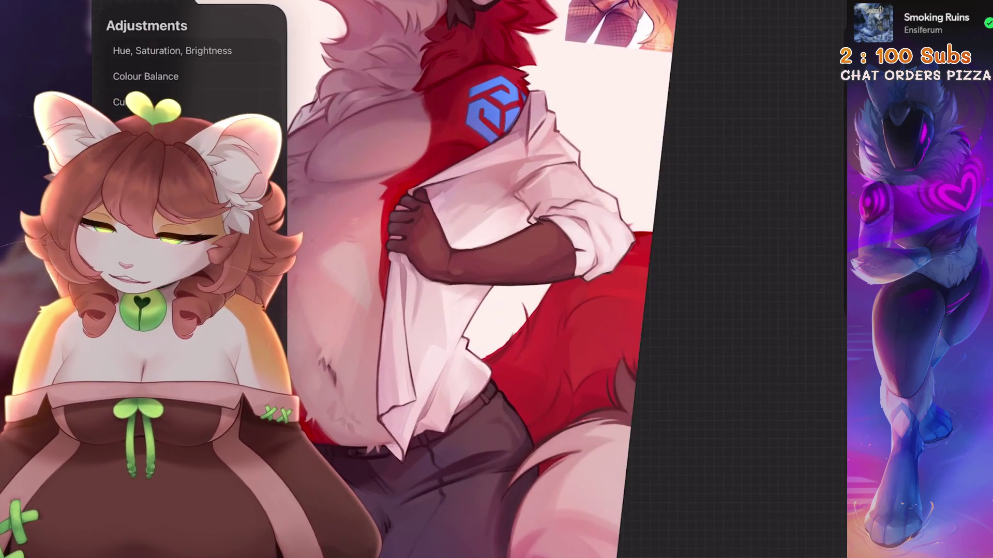
left_click(134, 386)
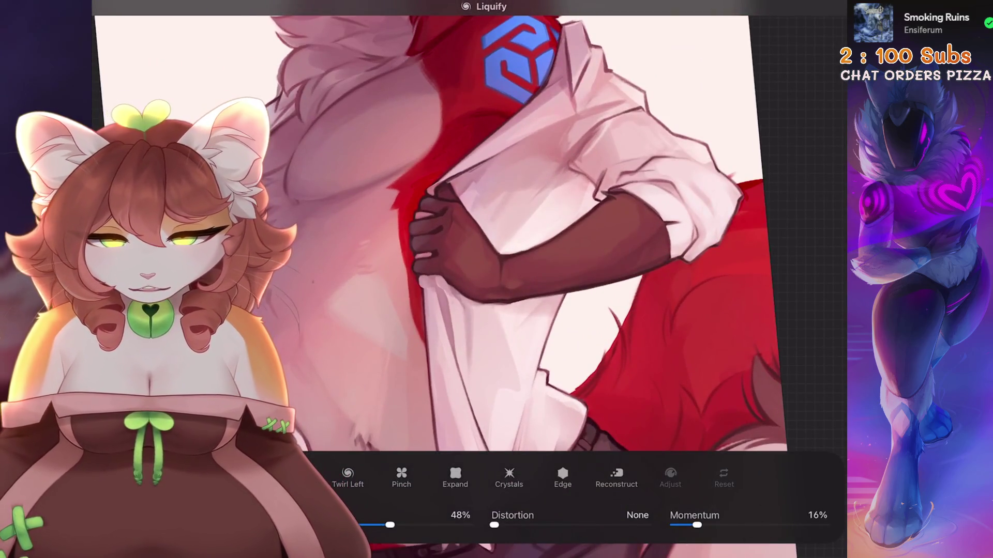
left_click(479, 305)
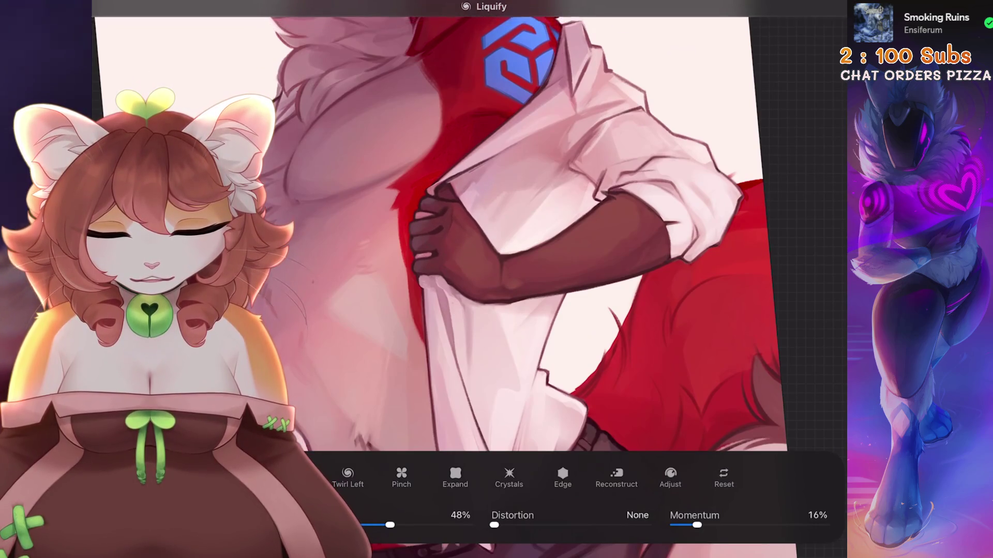
scroll(465, 233, "down", 3)
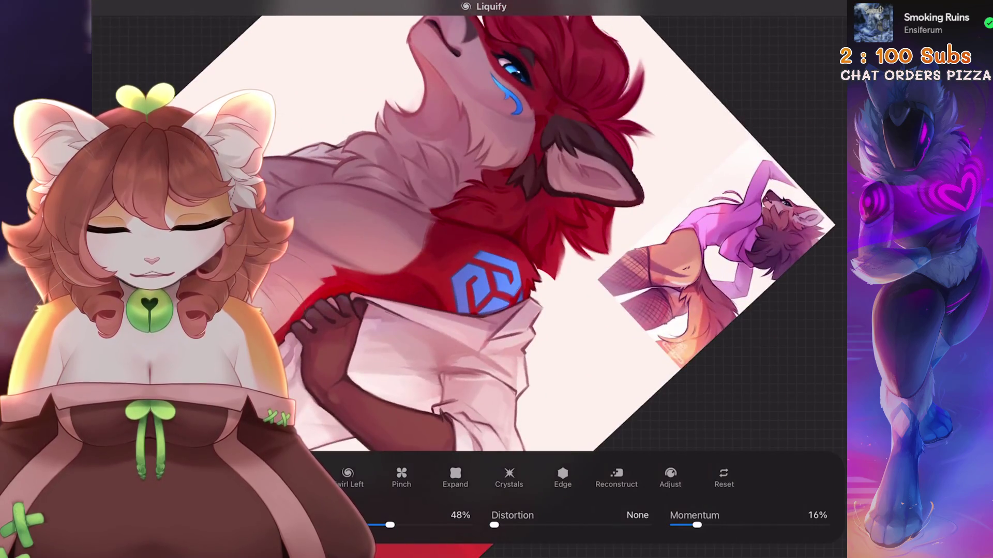
scroll(466, 232, "up", 5)
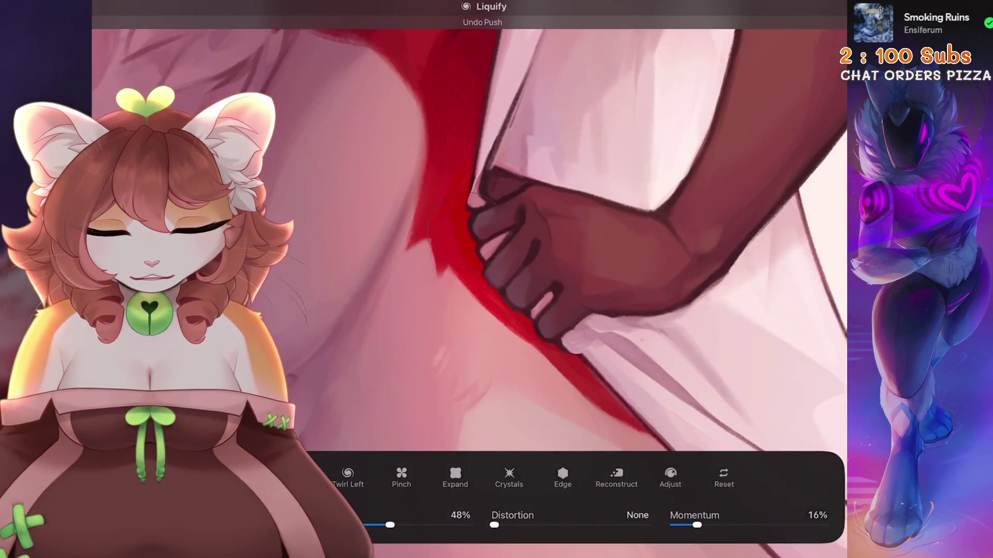
scroll(465, 233, "down", 5)
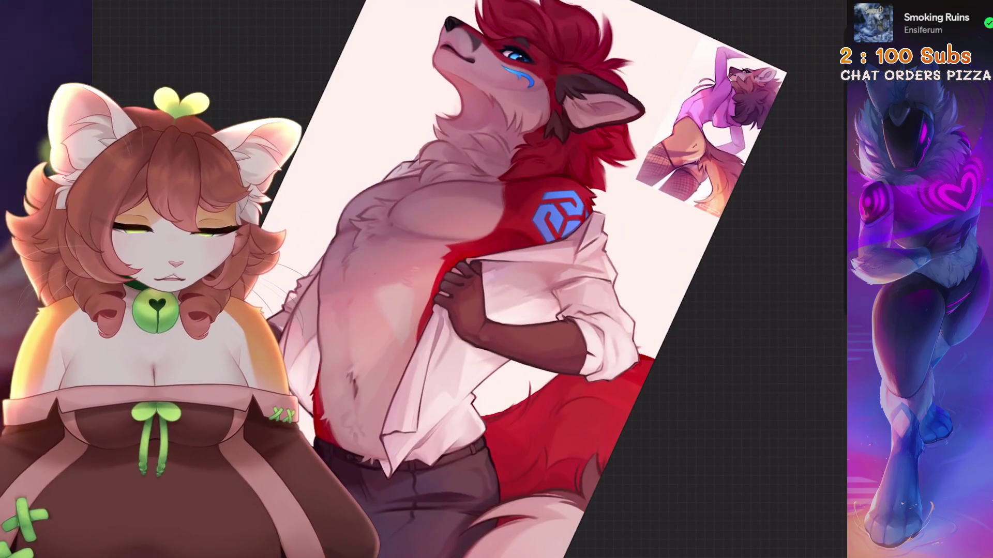
scroll(465, 258, "up", 2)
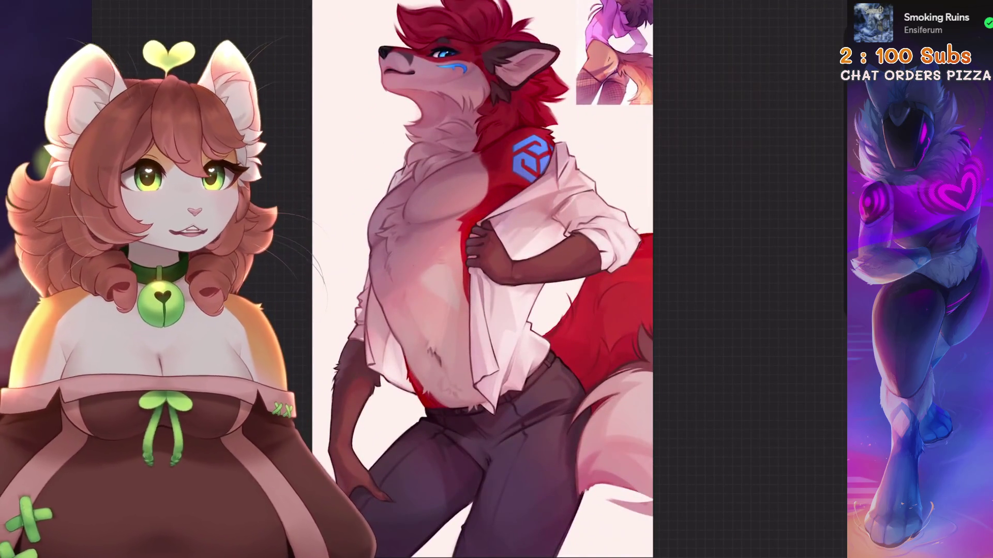
key("ctrl+shift+z")
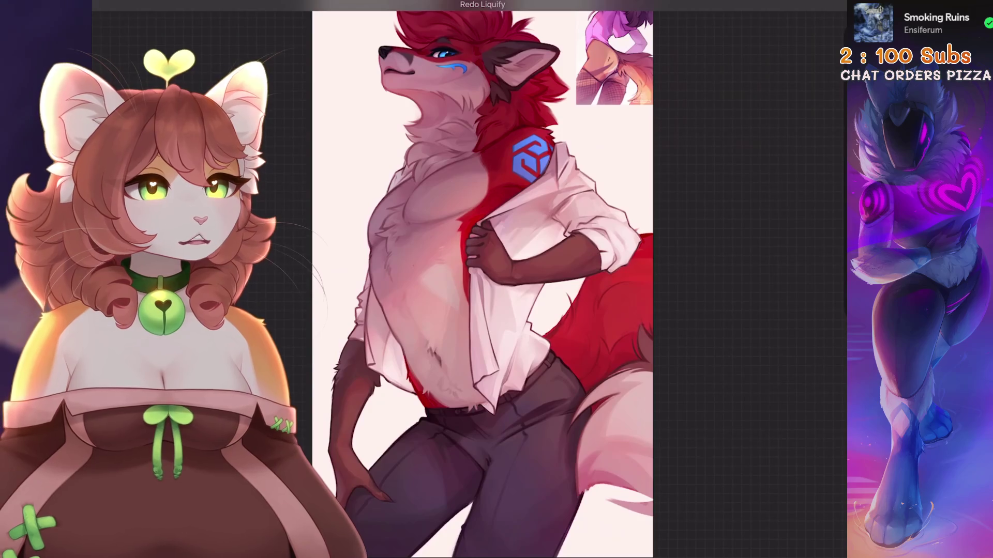
Step: Paint shirt folds and red fur below the blue arm emblem, undoing one stroke by the hand
scroll(465, 233, "up", 5)
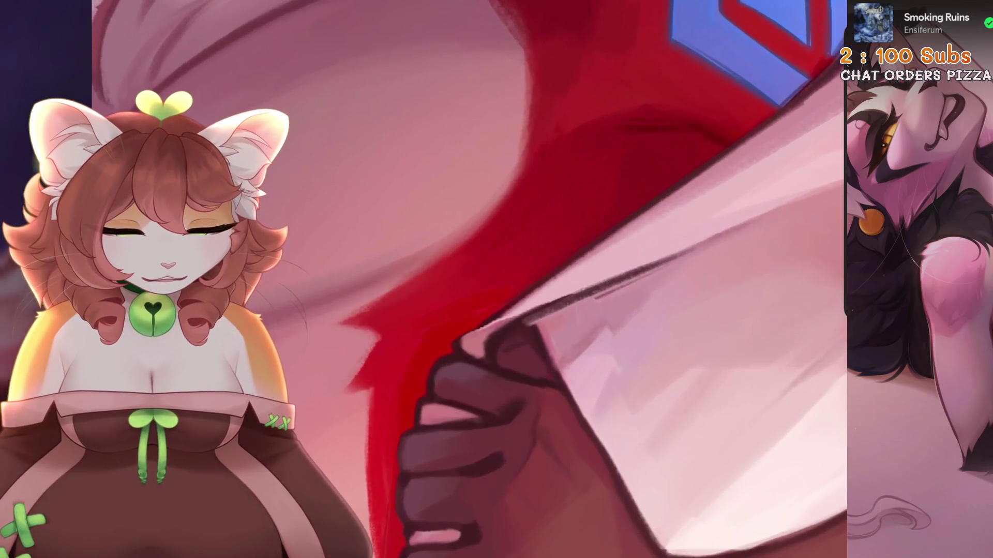
key("ctrl+z")
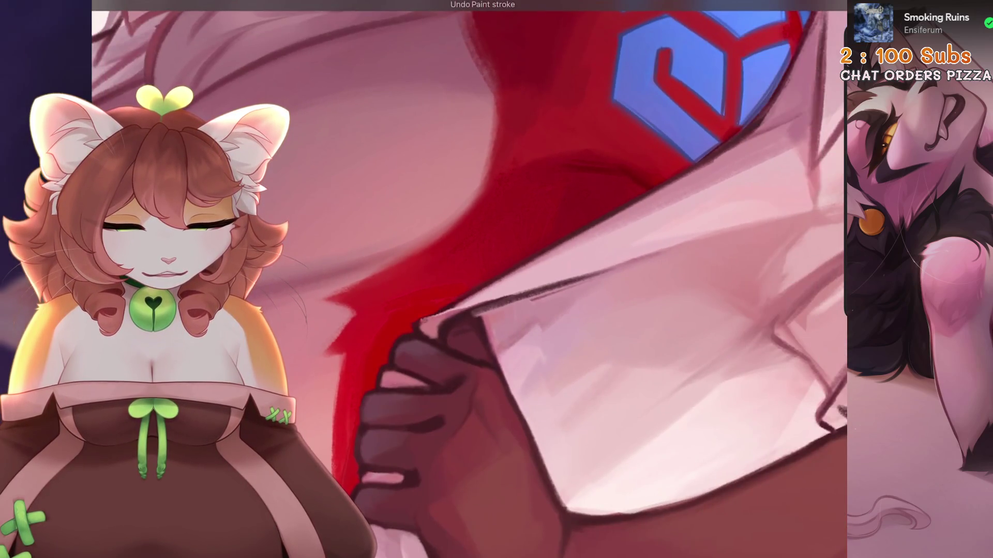